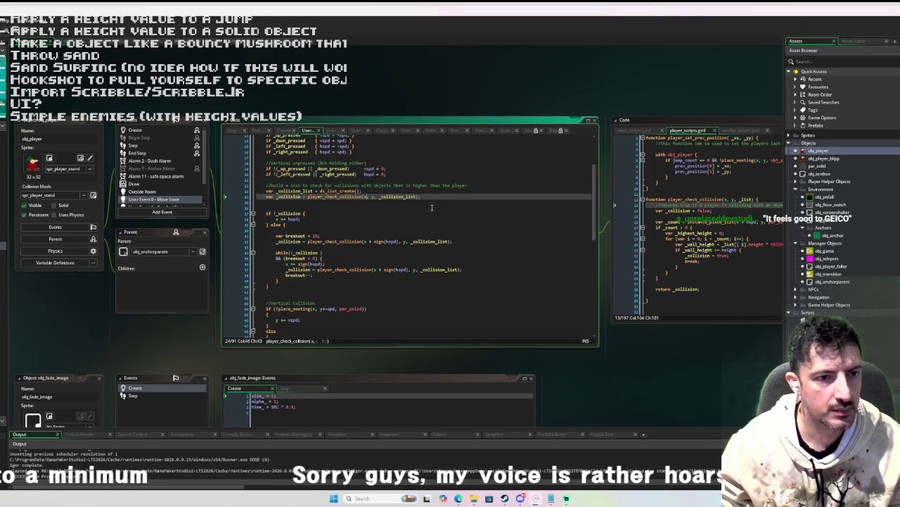
Step: Change the horizontal collision call to player_check_collision(x + hspd, y, _collision_list)
{"action": "type", "text": "+ "}
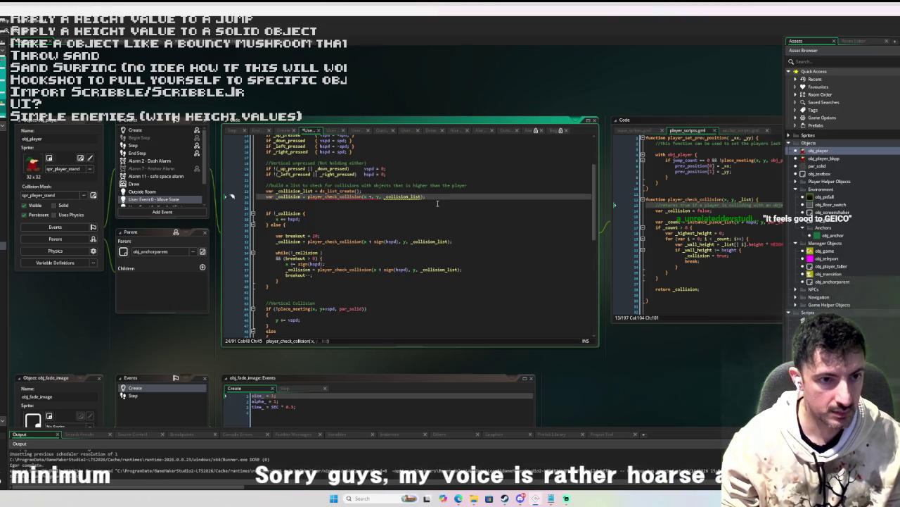
{"action": "type", "text": "hspd"}
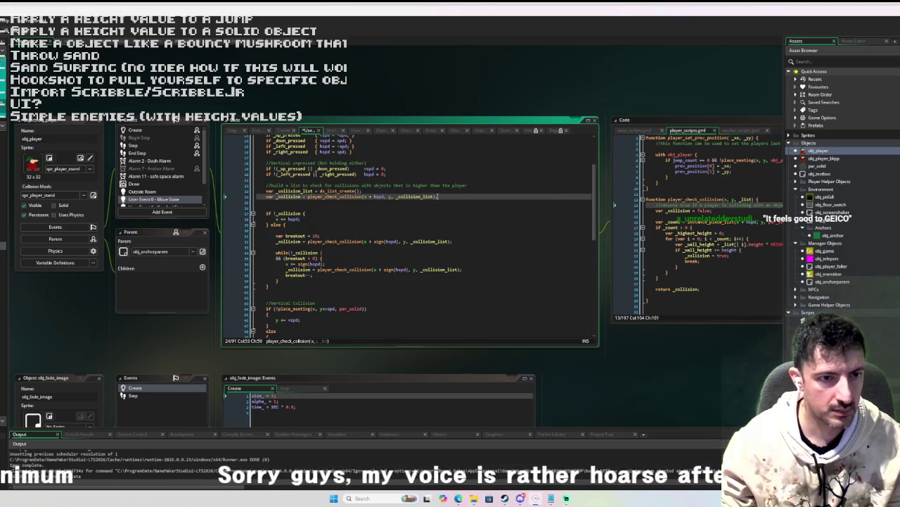
{"action": "key", "text": "Right"}
{"action": "key", "text": "Right"}
{"action": "key", "text": "Right"}
{"action": "type", "text": "+ "}
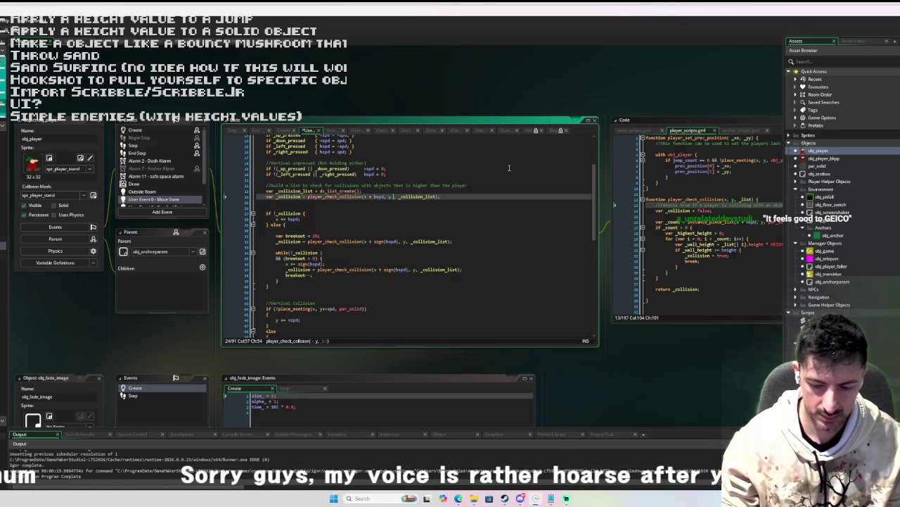
{"action": "type", "text": "hspd"}
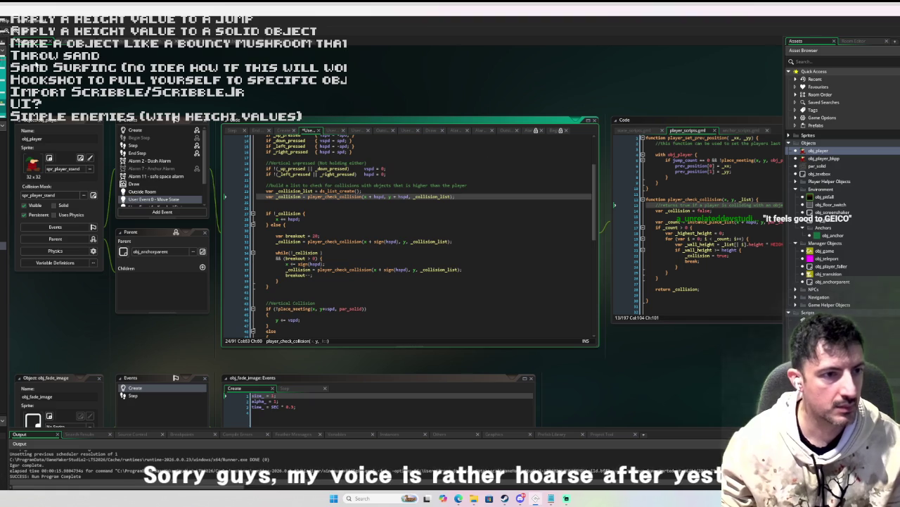
{"action": "left_click", "coordinate": [393, 234]}
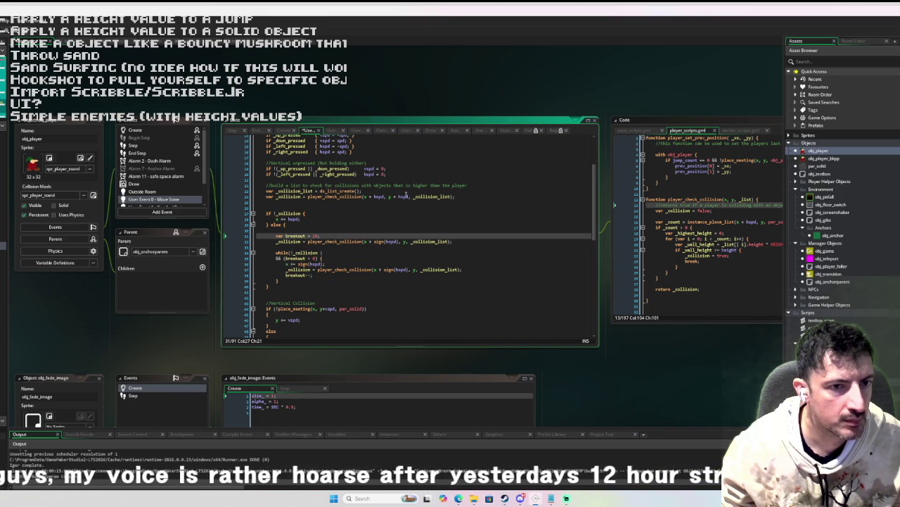
{"action": "double_click", "coordinate": [404, 196]}
{"action": "key", "text": "BackSpace"}
{"action": "key", "text": "BackSpace"}
{"action": "key", "text": "BackSpace"}
{"action": "type", "text": "y"}
{"action": "left_click", "coordinate": [461, 178]}
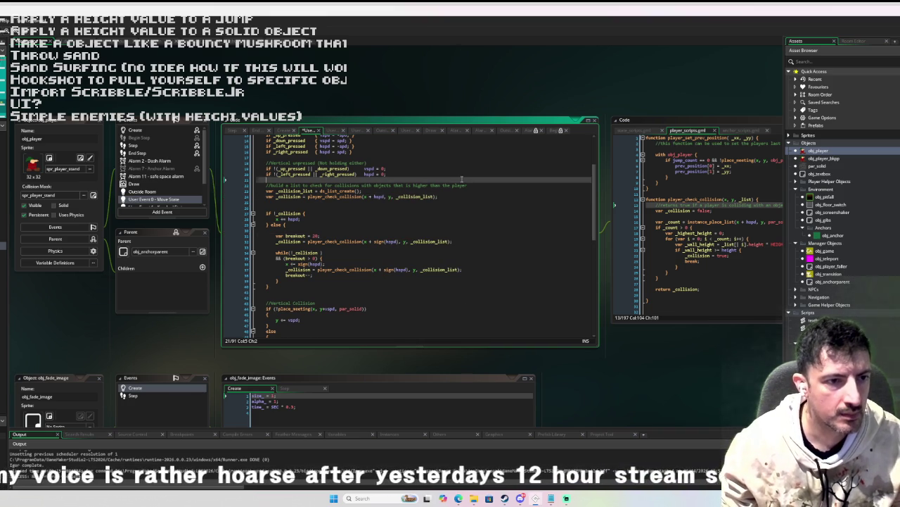
Step: Copy that collision line and paste it below the //Vertical Collision comment
{"action": "scroll", "coordinate": [436, 162], "scroll_direction": "down", "scroll_amount": 2}
{"action": "left_click_drag", "start_coordinate": [450, 167], "coordinate": [267, 167]}
{"action": "key", "text": "ctrl+c"}
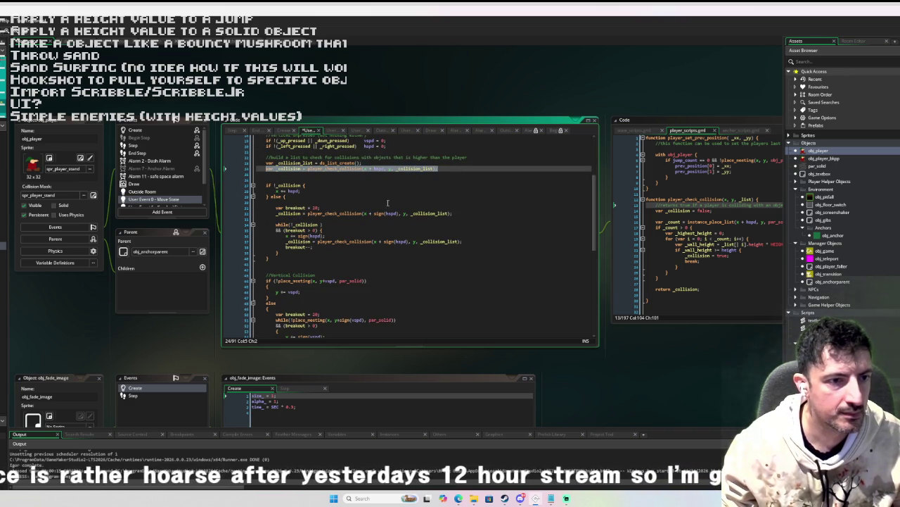
{"action": "left_click", "coordinate": [345, 276]}
{"action": "key", "text": "Return"}
{"action": "key", "text": "Return"}
{"action": "key", "text": "ctrl+v"}
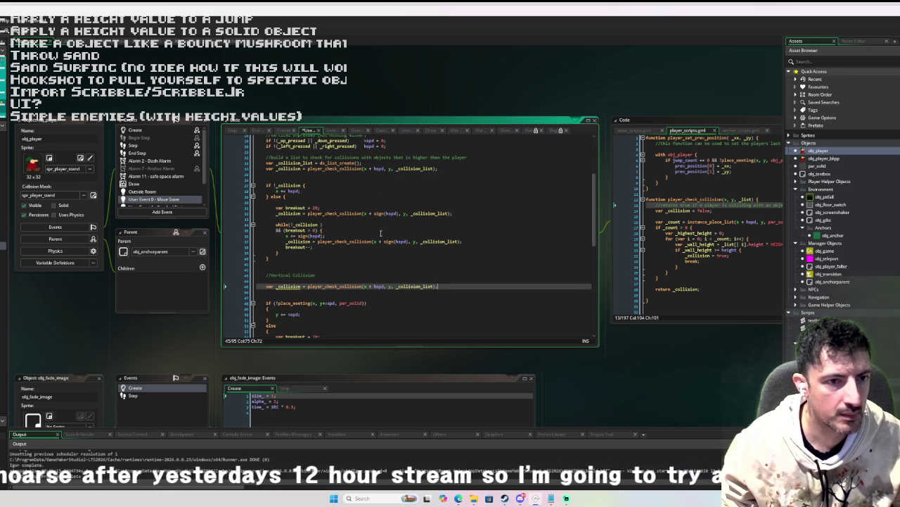
Step: In the pasted call, reduce the x argument to plain x and remove the var keyword
{"action": "left_click", "coordinate": [393, 287]}
{"action": "type", "text": "z, "}
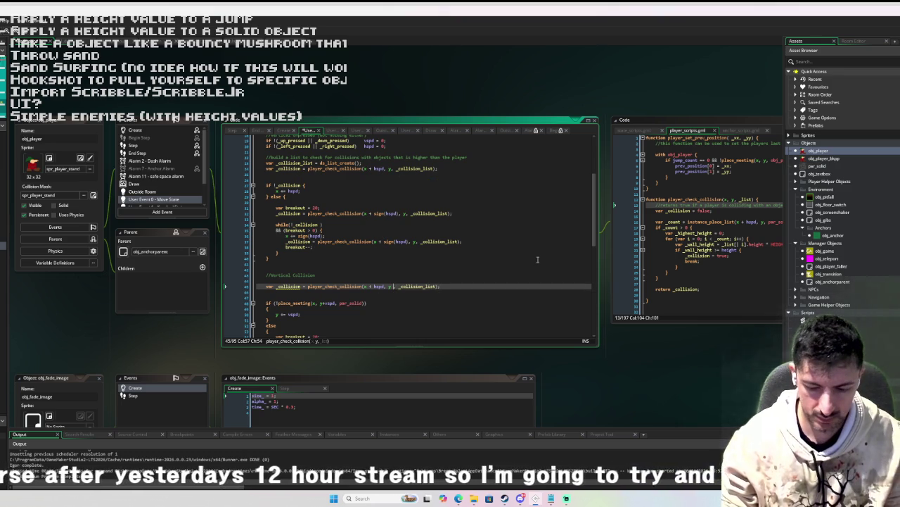
{"action": "type", "text": " hspd"}
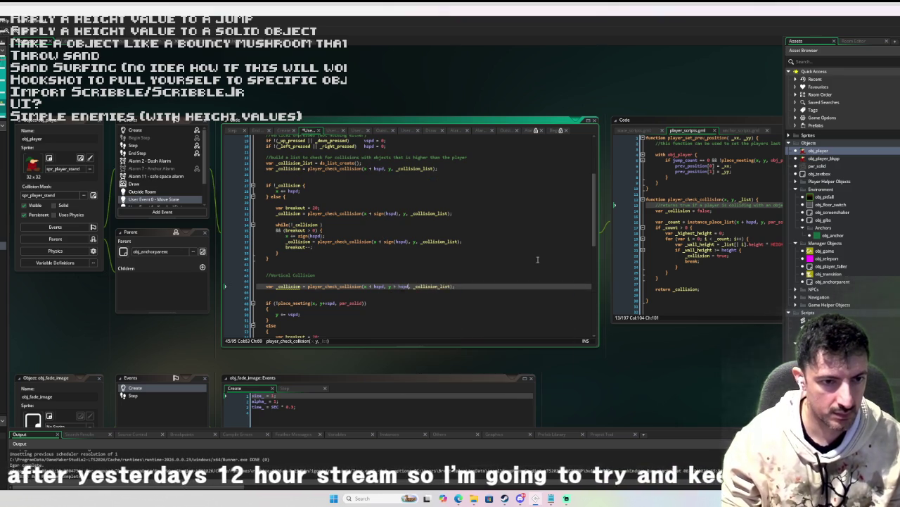
{"action": "left_click", "coordinate": [384, 286]}
{"action": "key", "text": "BackSpace"}
{"action": "key", "text": "BackSpace"}
{"action": "key", "text": "BackSpace"}
{"action": "left_click", "coordinate": [461, 275]}
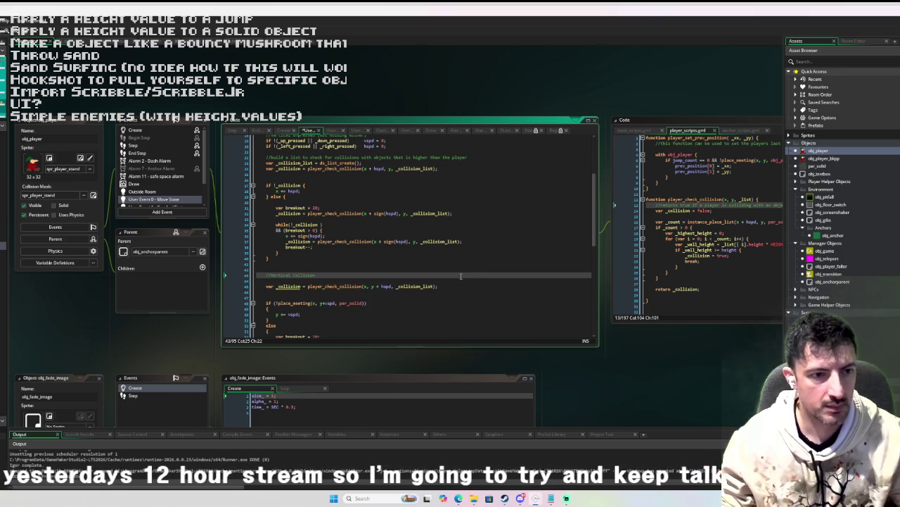
{"action": "left_click", "coordinate": [277, 286]}
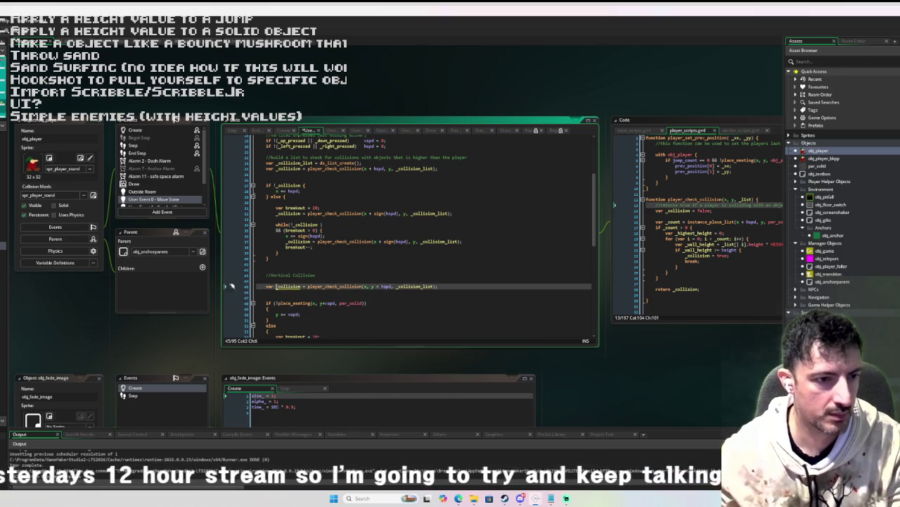
{"action": "key", "text": "BackSpace"}
{"action": "key", "text": "BackSpace"}
{"action": "key", "text": "BackSpace"}
Step: Replace the if's place_meeting test with _collision and change hspd to vspd in the vertical call
{"action": "scroll", "coordinate": [402, 312], "scroll_direction": "down", "scroll_amount": 3}
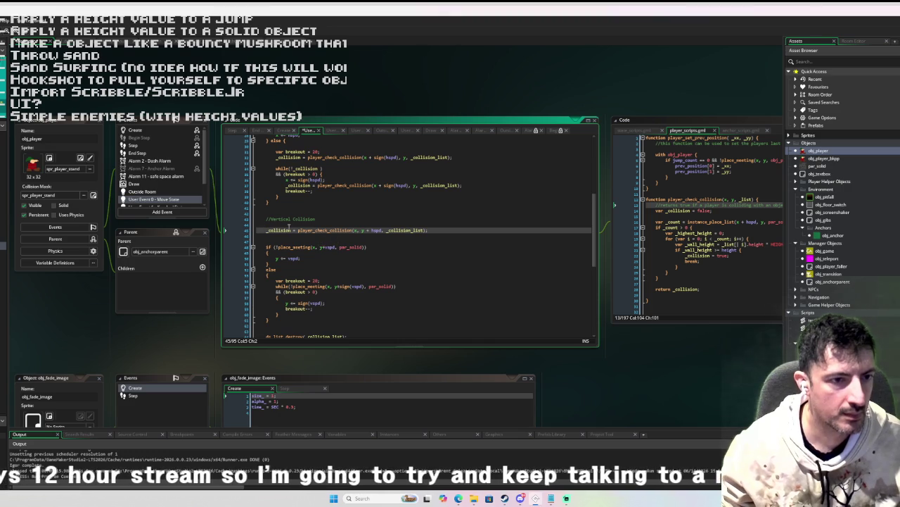
{"action": "left_click_drag", "start_coordinate": [365, 247], "coordinate": [278, 247]}
{"action": "type", "text": "_collision"}
{"action": "left_click", "coordinate": [373, 230]}
{"action": "key", "text": "BackSpace"}
{"action": "type", "text": "v"}
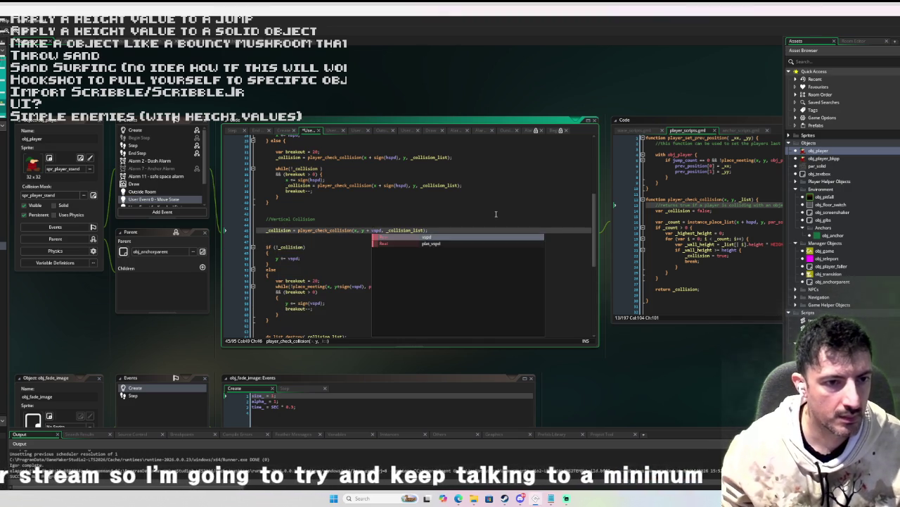
Step: Select the horizontal breakout loop so it can be copied
{"action": "scroll", "coordinate": [462, 211], "scroll_direction": "up", "scroll_amount": 3}
{"action": "scroll", "coordinate": [398, 187], "scroll_direction": "up", "scroll_amount": 2}
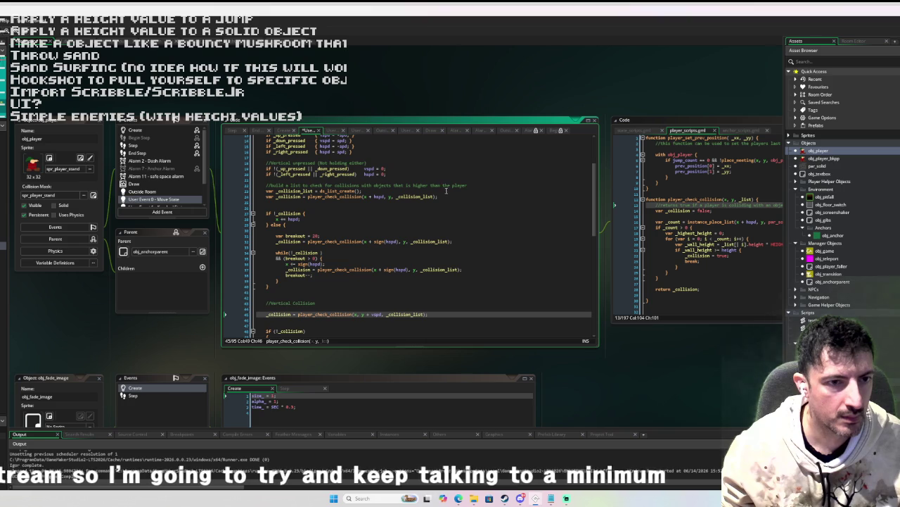
{"action": "scroll", "coordinate": [424, 207], "scroll_direction": "down", "scroll_amount": 5}
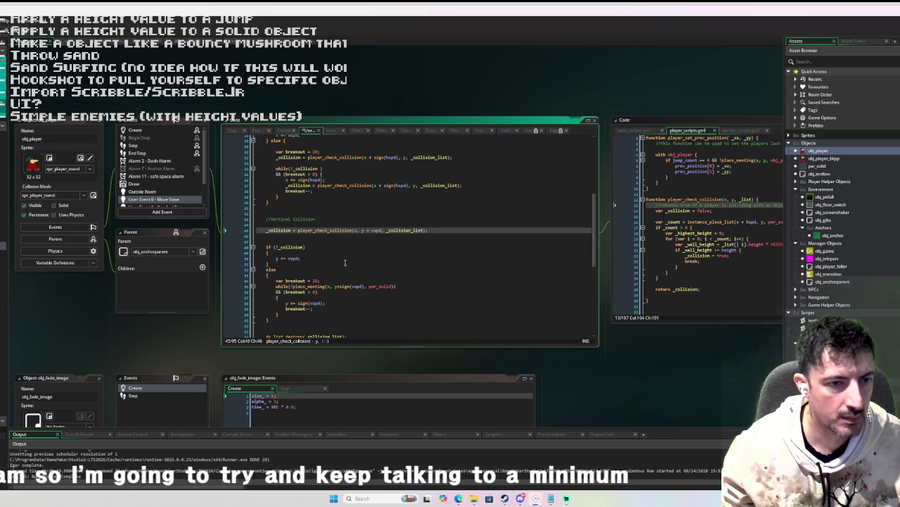
{"action": "scroll", "coordinate": [300, 254], "scroll_direction": "down", "scroll_amount": 1}
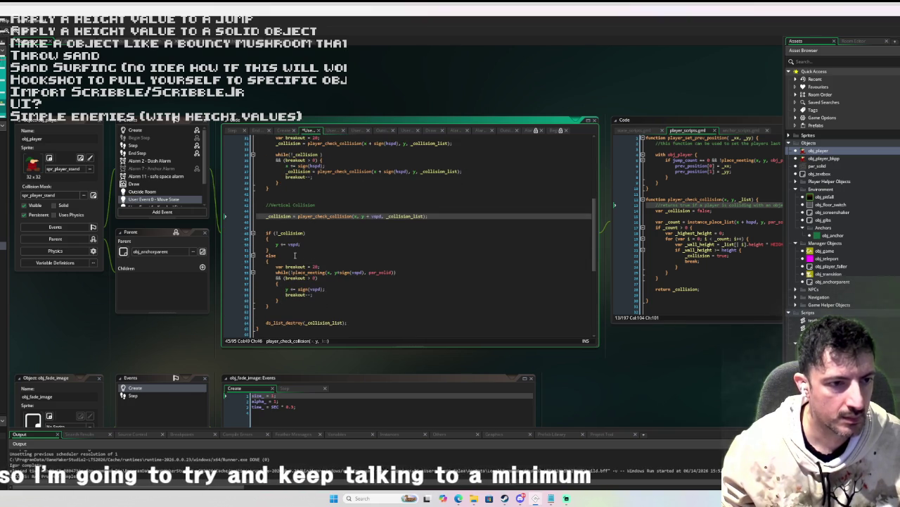
{"action": "scroll", "coordinate": [292, 256], "scroll_direction": "up", "scroll_amount": 3}
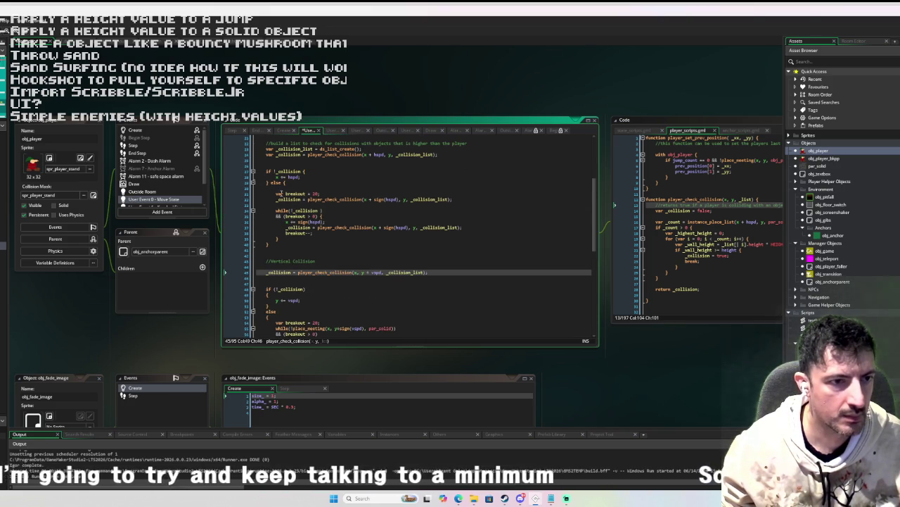
{"action": "mouse_move", "coordinate": [275, 193]}
{"action": "left_mouse_down"}
{"action": "mouse_move", "coordinate": [295, 202]}
{"action": "mouse_move", "coordinate": [303, 241]}
{"action": "left_mouse_up"}
{"action": "key", "text": "ctrl+c"}
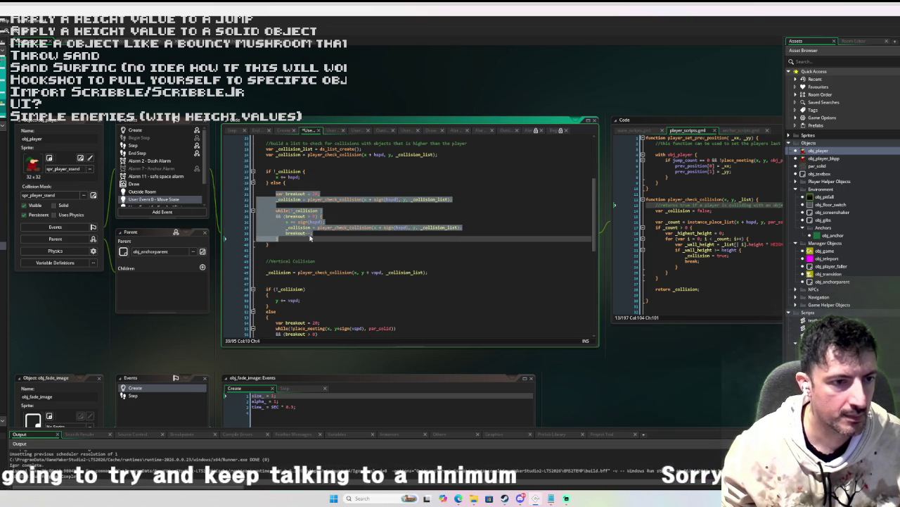
{"action": "scroll", "coordinate": [308, 238], "scroll_direction": "down", "scroll_amount": 5}
{"action": "scroll", "coordinate": [308, 238], "scroll_direction": "down", "scroll_amount": 1}
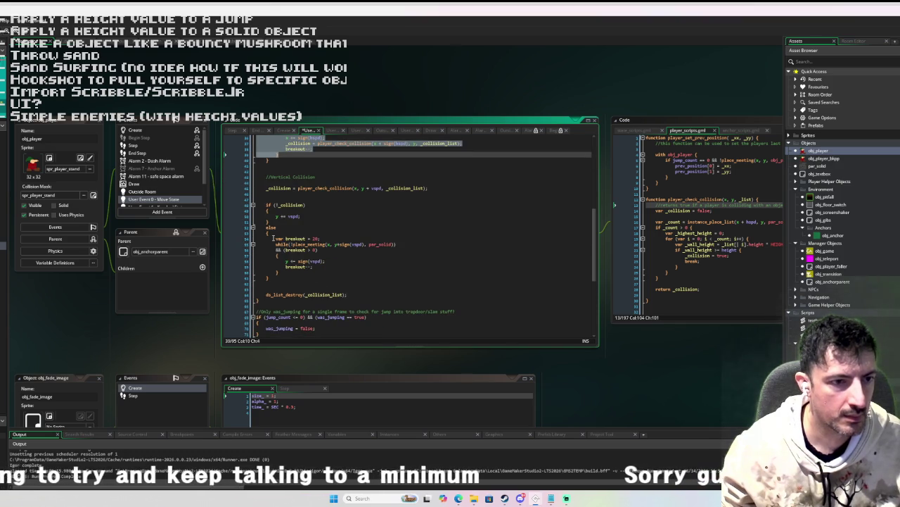
{"action": "mouse_move", "coordinate": [273, 239]}
{"action": "left_mouse_down"}
{"action": "mouse_move", "coordinate": [288, 260]}
{"action": "mouse_move", "coordinate": [280, 277]}
{"action": "left_mouse_up"}
{"action": "key", "text": "ctrl+v"}
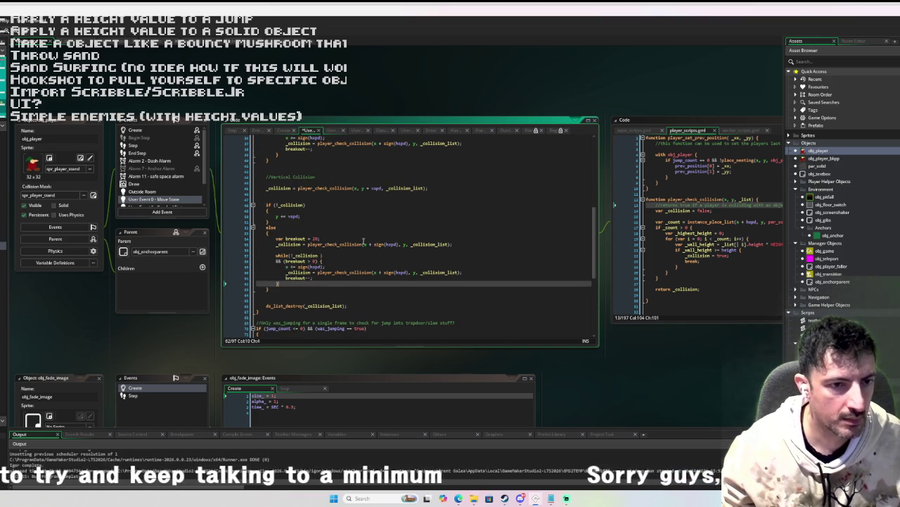
{"action": "left_click_drag", "start_coordinate": [399, 244], "coordinate": [366, 244]}
{"action": "key", "text": "BackSpace"}
{"action": "type", "text": "+ sign(hspd"}
{"action": "left_click_drag", "start_coordinate": [397, 244], "coordinate": [393, 244]}
{"action": "type", "text": "v"}
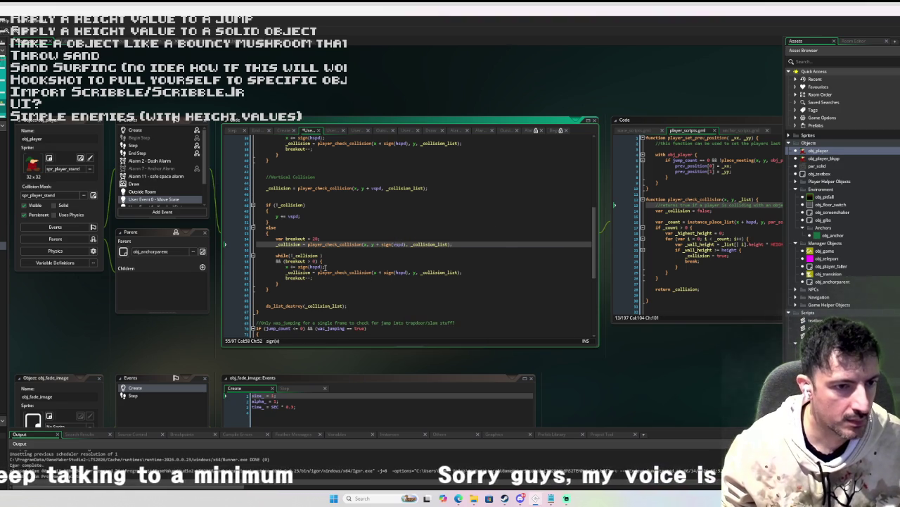
{"action": "left_click", "coordinate": [288, 266]}
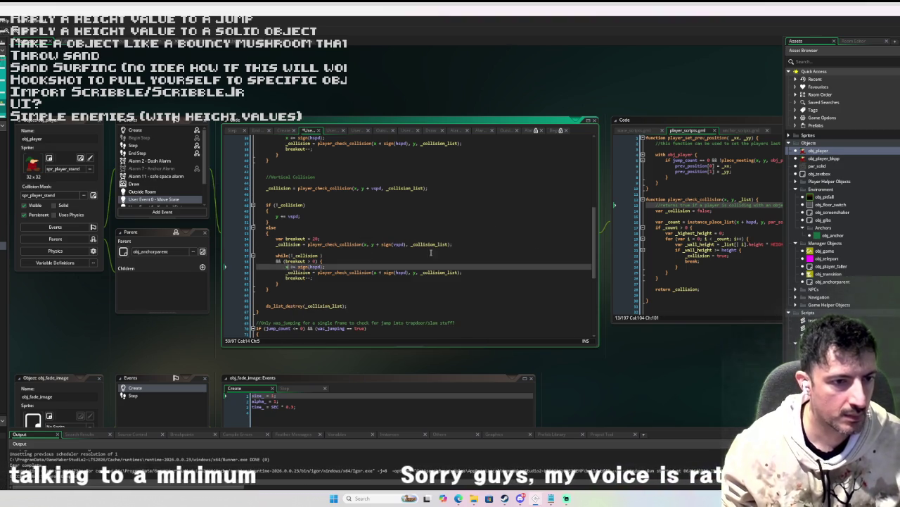
{"action": "key", "text": "BackSpace"}
{"action": "type", "text": "y"}
{"action": "key", "text": "Right"}
{"action": "key", "text": "Right"}
{"action": "key", "text": "Right"}
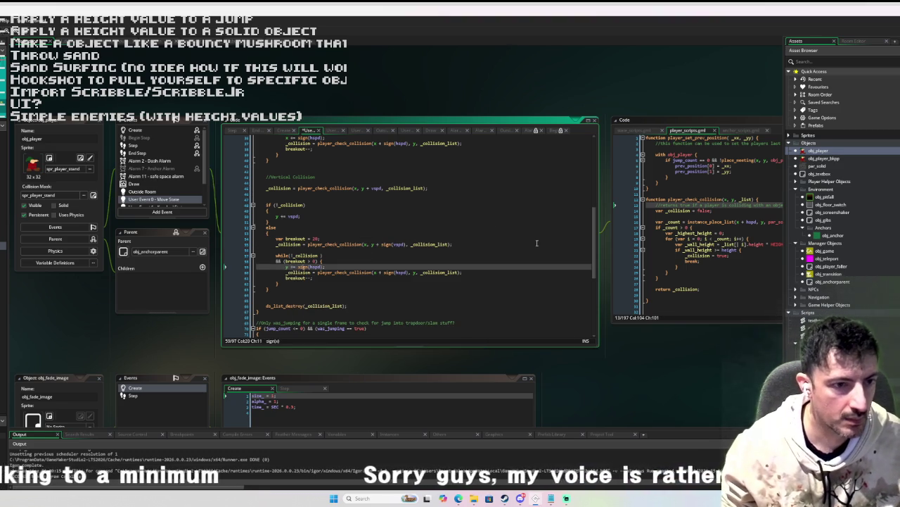
{"action": "key", "text": "Delete"}
{"action": "type", "text": "vs"}
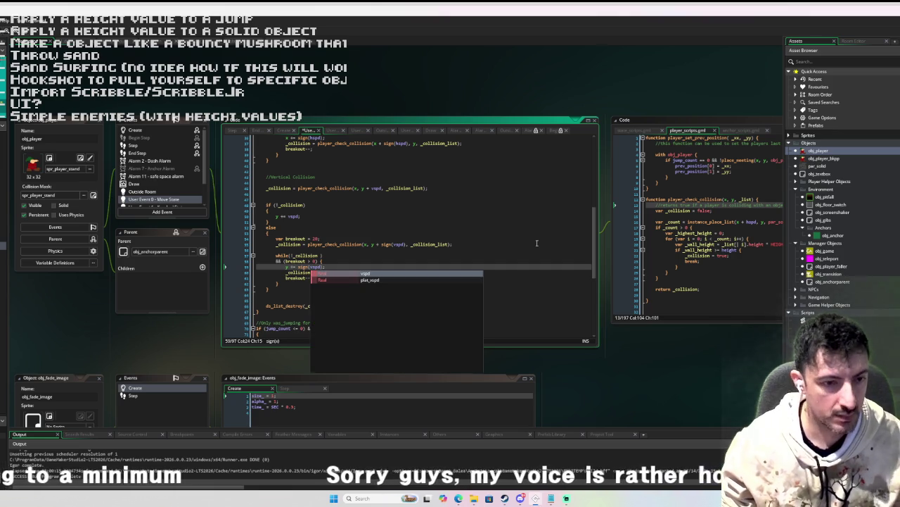
{"action": "left_click", "coordinate": [411, 259]}
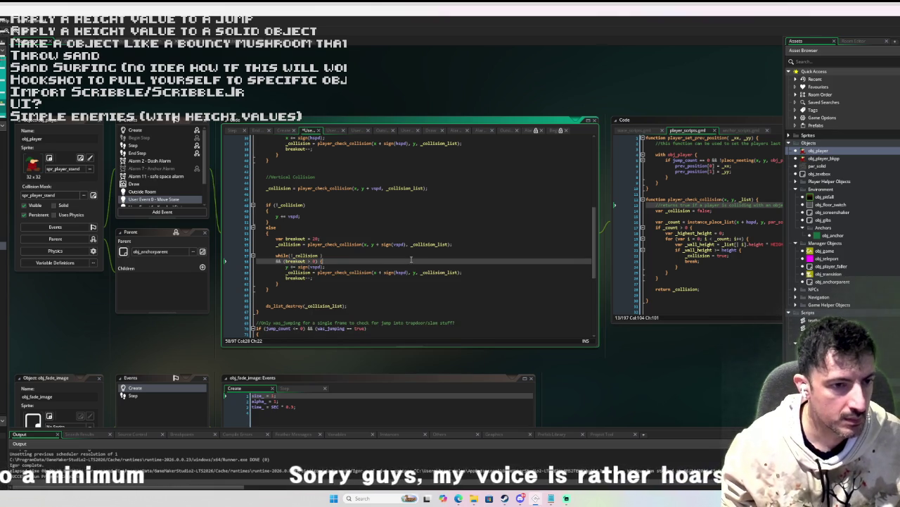
{"action": "double_click", "coordinate": [401, 272]}
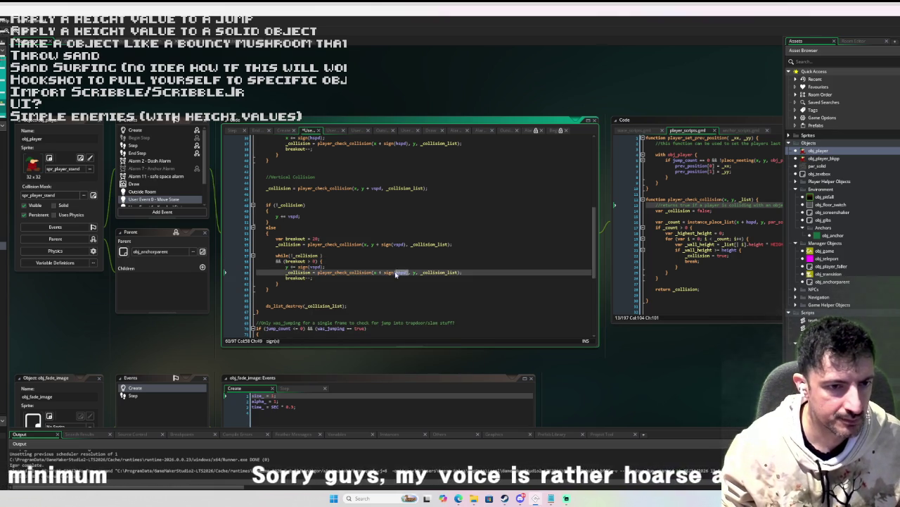
{"action": "left_click", "coordinate": [408, 244]}
{"action": "key", "text": "ctrl+shift+Left"}
{"action": "key", "text": "ctrl+shift+Left"}
{"action": "key", "text": "ctrl+shift+Left"}
{"action": "key", "text": "ctrl+c"}
{"action": "key", "text": "BackSpace"}
{"action": "left_click", "coordinate": [409, 272]}
{"action": "key", "text": "ctrl+shift+Left"}
{"action": "key", "text": "ctrl+shift+Left"}
{"action": "key", "text": "ctrl+shift+Left"}
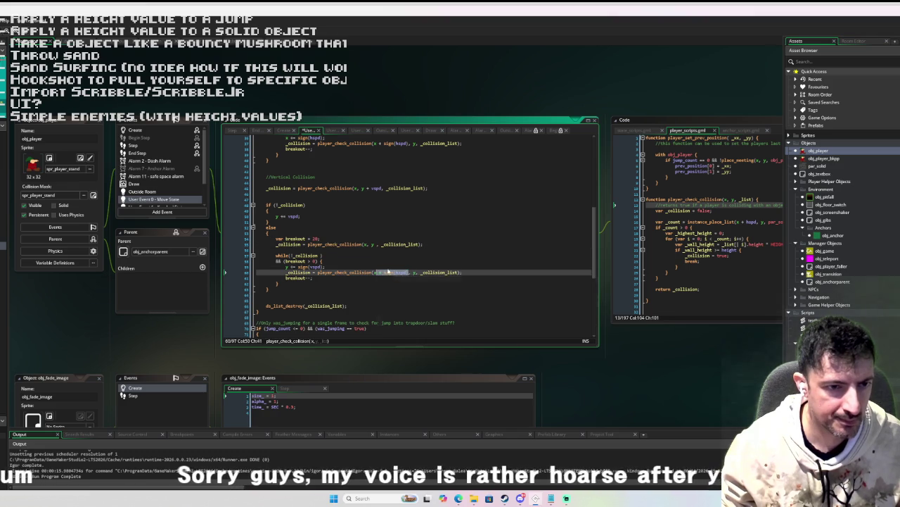
{"action": "key", "text": "BackSpace"}
{"action": "key", "text": "ctrl+v"}
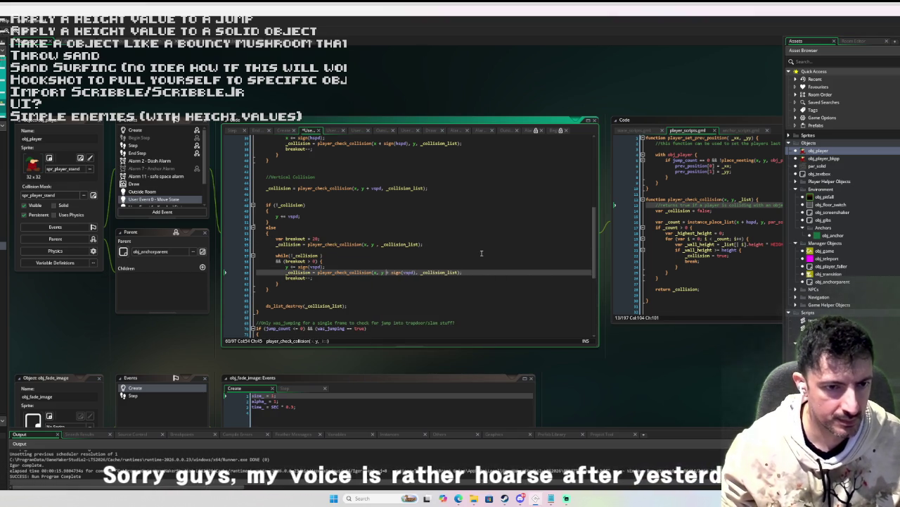
{"action": "left_click", "coordinate": [321, 255]}
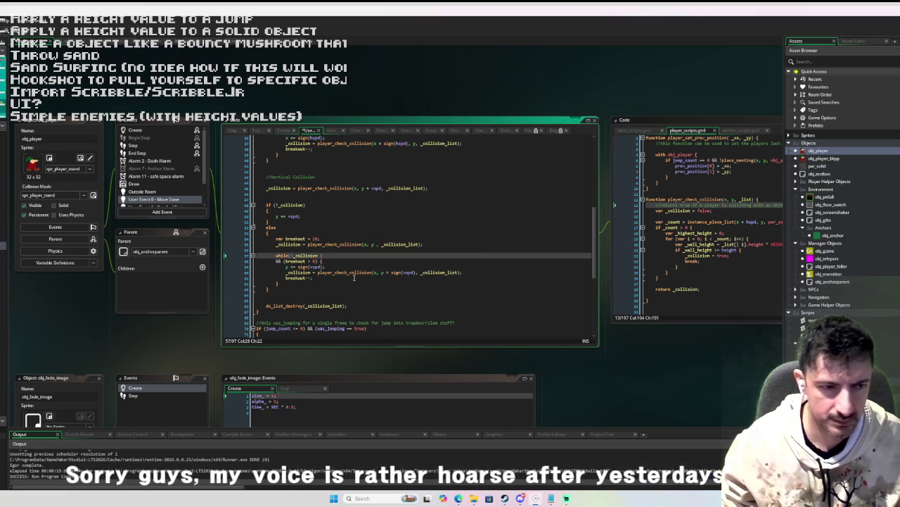
{"action": "scroll", "coordinate": [331, 277], "scroll_direction": "up", "scroll_amount": 6}
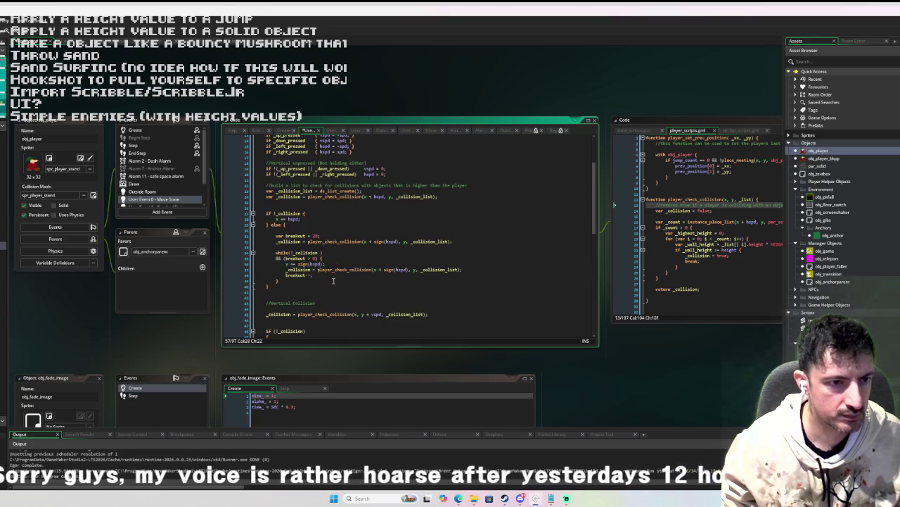
Step: Insert blank lines and add a Horizontal Collision comment above the horizontal check
{"action": "scroll", "coordinate": [318, 303], "scroll_direction": "up", "scroll_amount": 3}
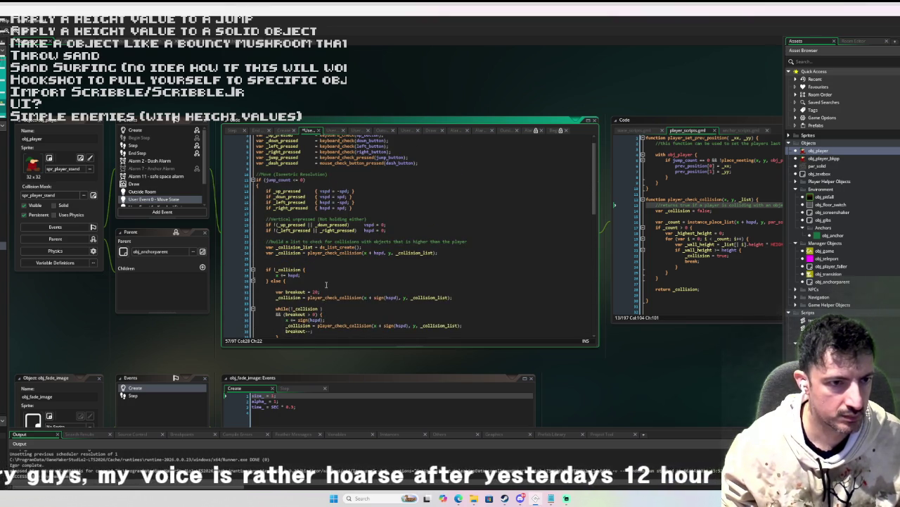
{"action": "scroll", "coordinate": [326, 283], "scroll_direction": "down", "scroll_amount": 1}
{"action": "left_click", "coordinate": [359, 227]}
{"action": "left_click", "coordinate": [384, 219]}
{"action": "key", "text": "Return"}
{"action": "key", "text": "Return"}
{"action": "left_click", "coordinate": [317, 260]}
{"action": "type", "text": "Horizontal co"}
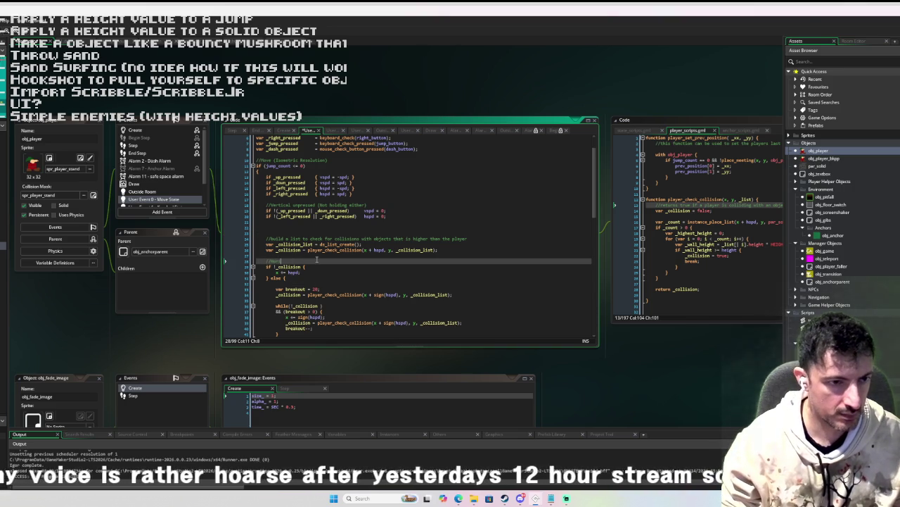
{"action": "type", "text": "llisi"}
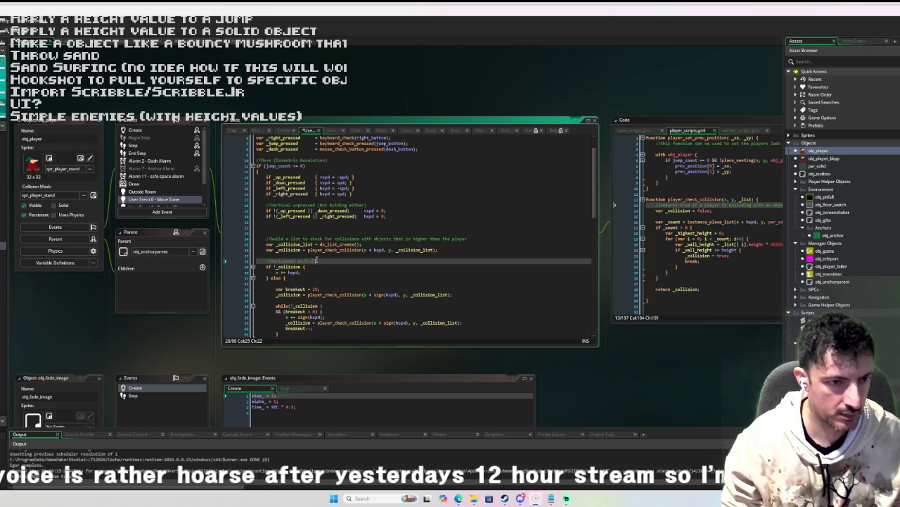
Step: Delete the stray blank line before if (!_collision) in the vertical collision block
{"action": "scroll", "coordinate": [317, 259], "scroll_direction": "down", "scroll_amount": 5}
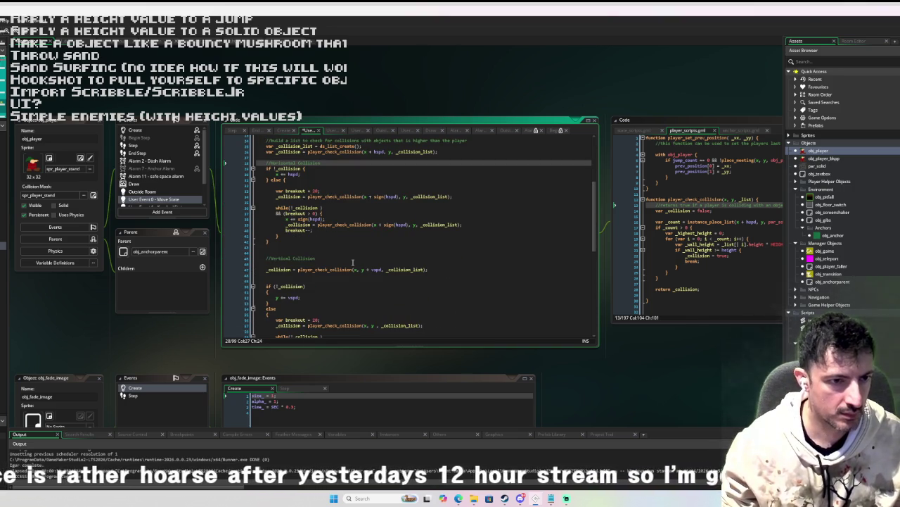
{"action": "scroll", "coordinate": [352, 263], "scroll_direction": "up", "scroll_amount": 2}
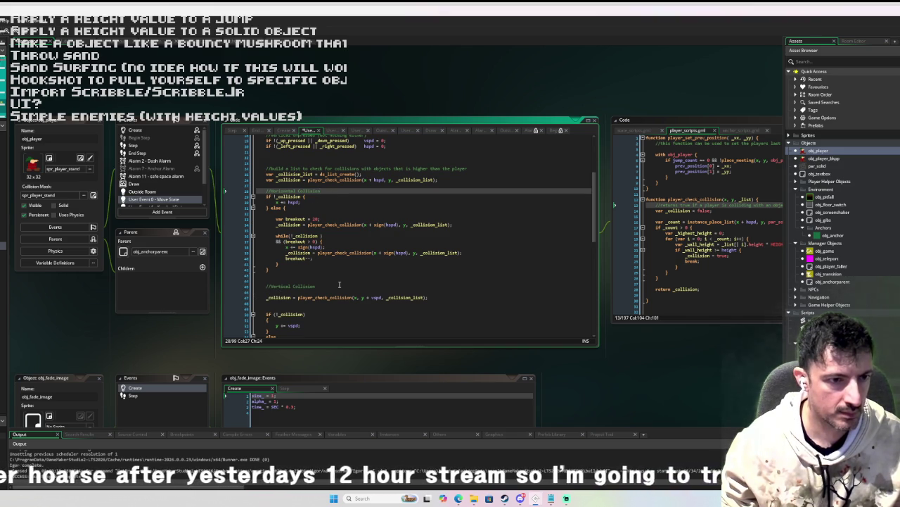
{"action": "left_click_drag", "start_coordinate": [459, 180], "coordinate": [266, 184]}
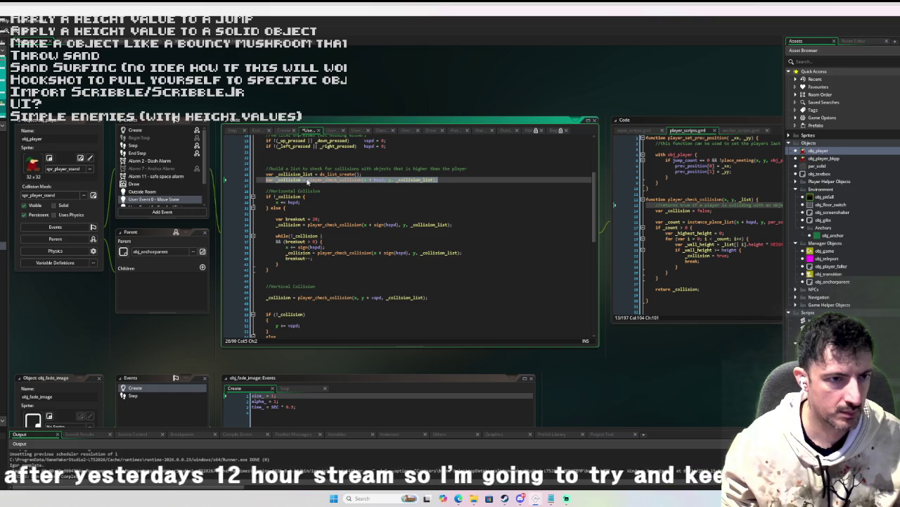
{"action": "left_click", "coordinate": [281, 307]}
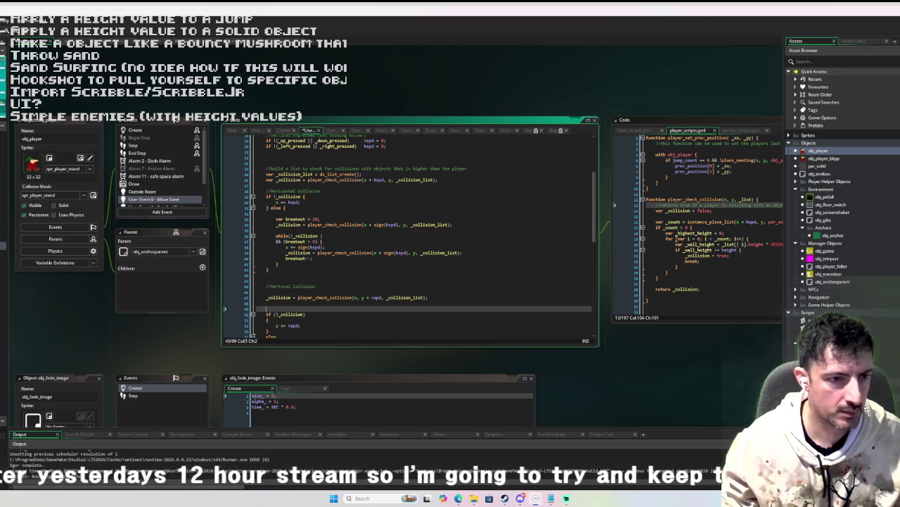
{"action": "key", "text": "BackSpace"}
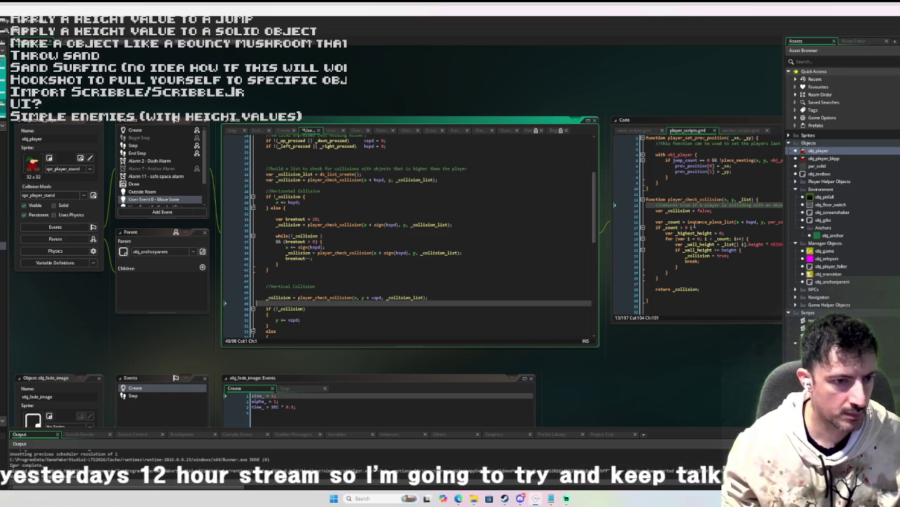
Step: Test the game by jumping the player up-right and back down-left, then close it
{"action": "scroll", "coordinate": [385, 268], "scroll_direction": "down", "scroll_amount": 3}
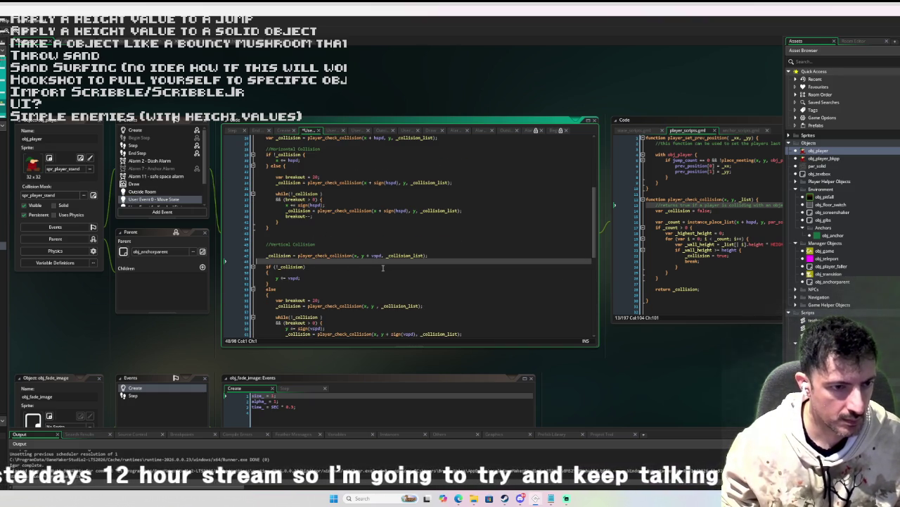
{"action": "scroll", "coordinate": [385, 268], "scroll_direction": "down", "scroll_amount": 5}
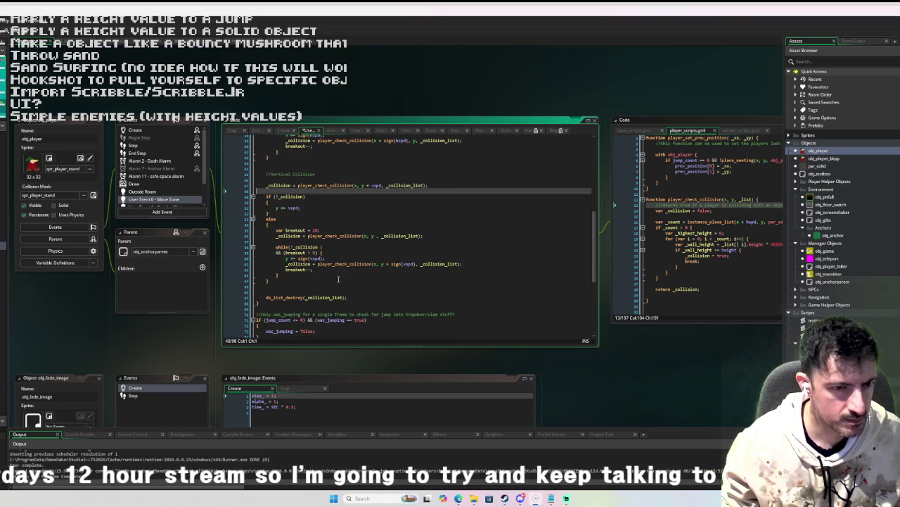
{"action": "scroll", "coordinate": [338, 280], "scroll_direction": "down", "scroll_amount": 8}
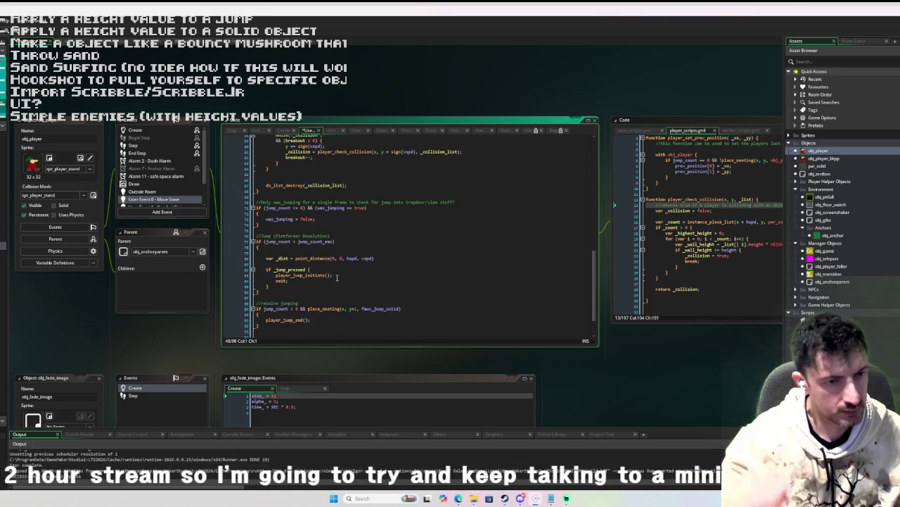
{"action": "scroll", "coordinate": [337, 278], "scroll_direction": "up", "scroll_amount": 5}
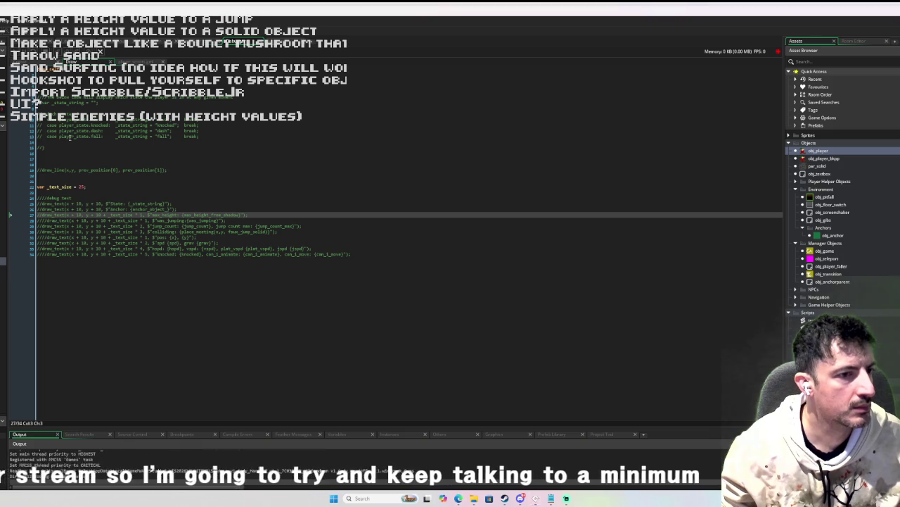
{"action": "key", "text": "Up"}
{"action": "key", "text": "Right"}
{"action": "key", "text": "Left"}
{"action": "key", "text": "Down"}
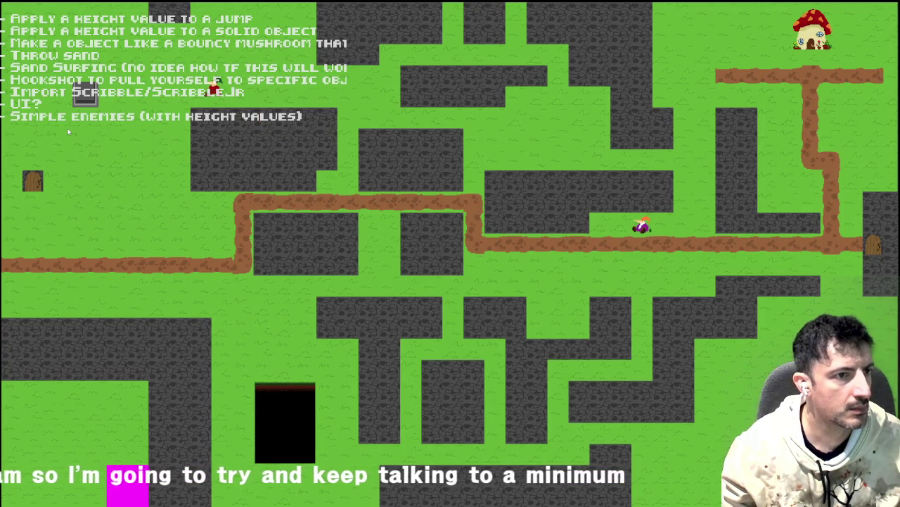
{"action": "key", "text": "Escape"}
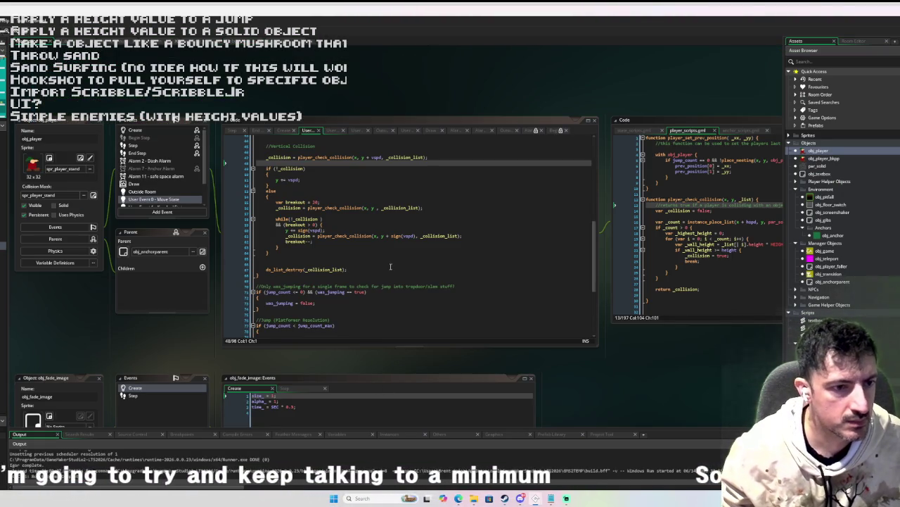
Step: Add #endregion on a new line after ds_list_destroy
{"action": "scroll", "coordinate": [381, 317], "scroll_direction": "up", "scroll_amount": 10}
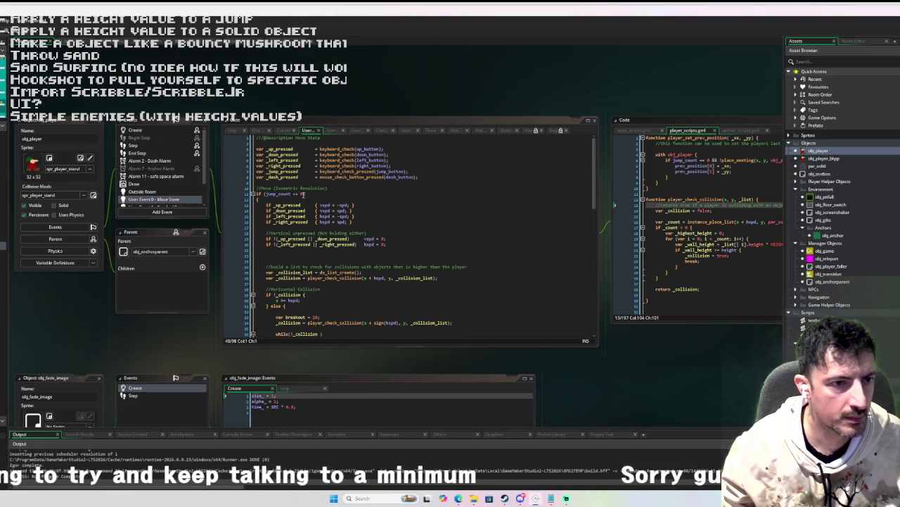
{"action": "scroll", "coordinate": [277, 198], "scroll_direction": "down", "scroll_amount": 12}
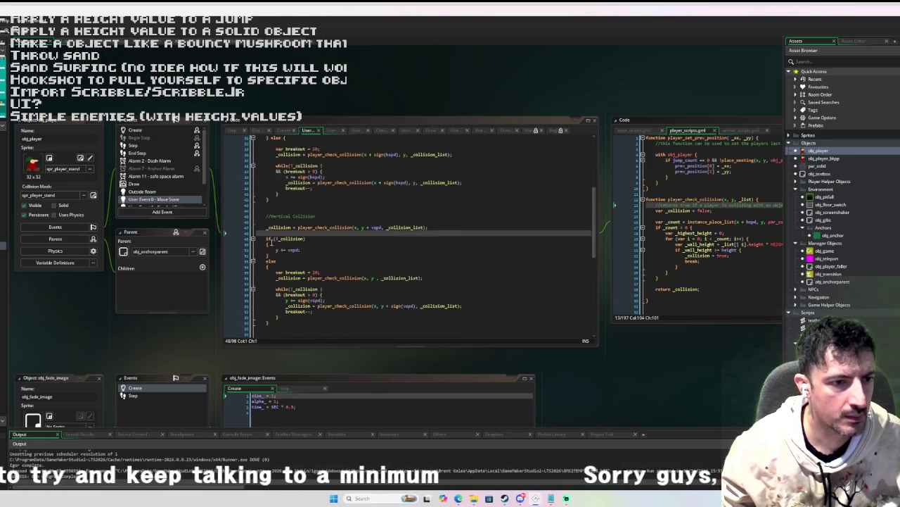
{"action": "left_click", "coordinate": [254, 307]}
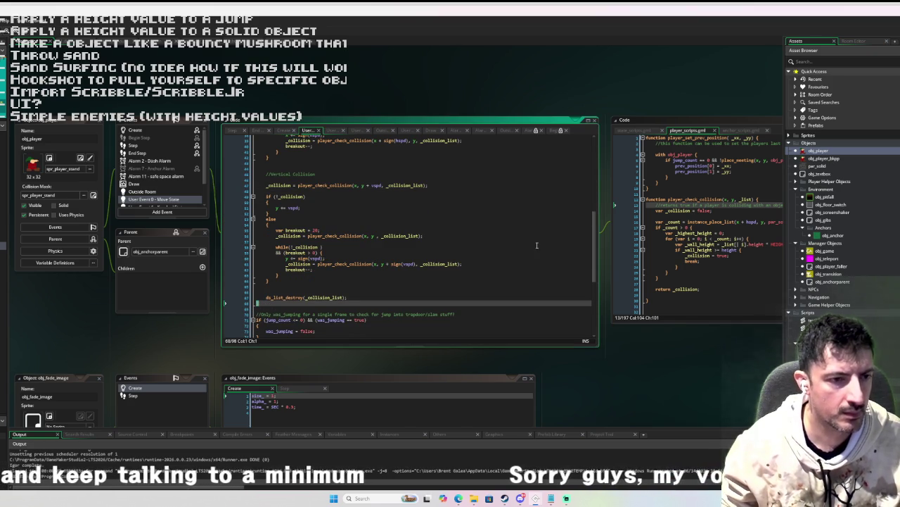
{"action": "key", "text": "Return"}
{"action": "type", "text": "#end"}
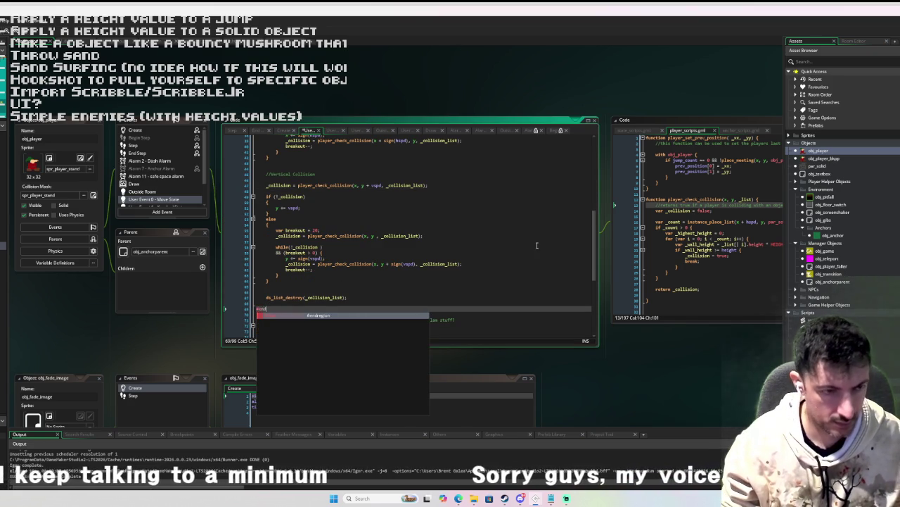
{"action": "type", "text": "region"}
Step: Start the region with #region check collision at line 11
{"action": "scroll", "coordinate": [440, 188], "scroll_direction": "up", "scroll_amount": 3}
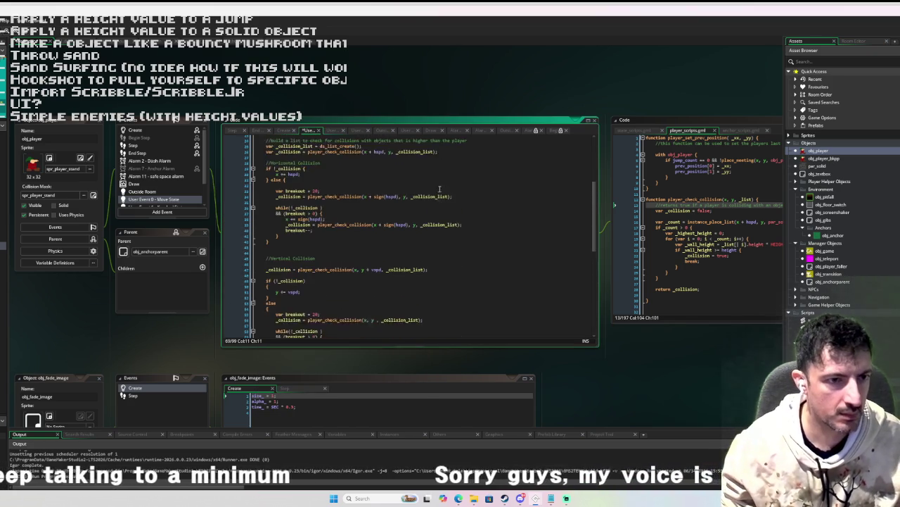
{"action": "scroll", "coordinate": [439, 188], "scroll_direction": "up", "scroll_amount": 8}
{"action": "left_click_drag", "start_coordinate": [307, 194], "coordinate": [276, 188]}
{"action": "type", "text": "#r"}
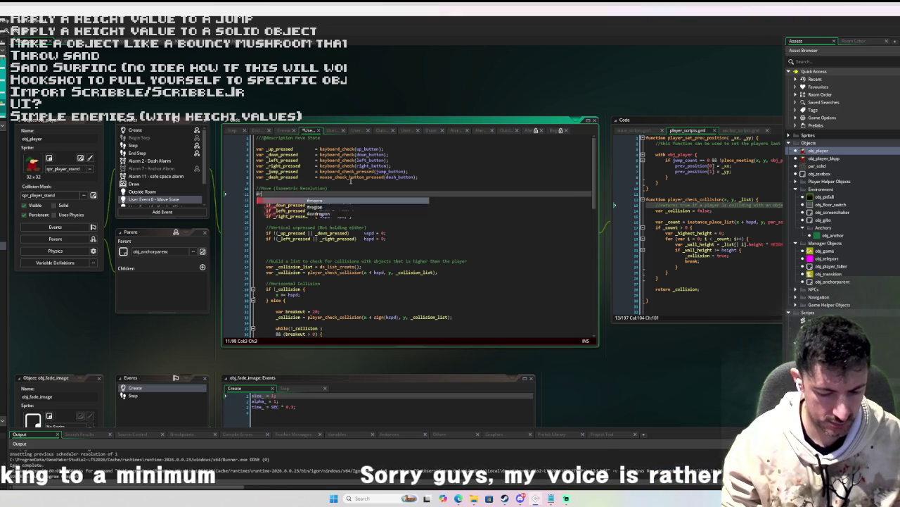
{"action": "type", "text": "egion check collision"}
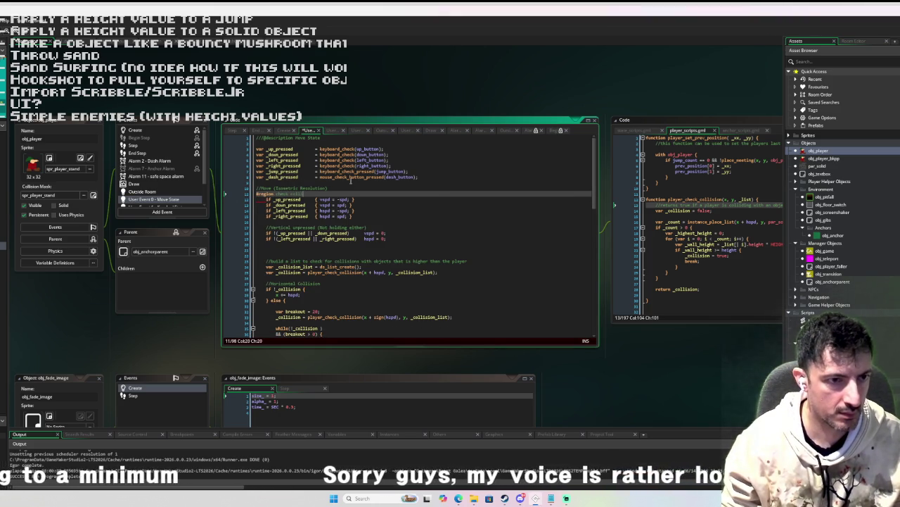
{"action": "key", "text": "Return"}
{"action": "key", "text": "BackSpace"}
Step: Add blank lines after the #endregion line
{"action": "scroll", "coordinate": [560, 194], "scroll_direction": "down", "scroll_amount": 10}
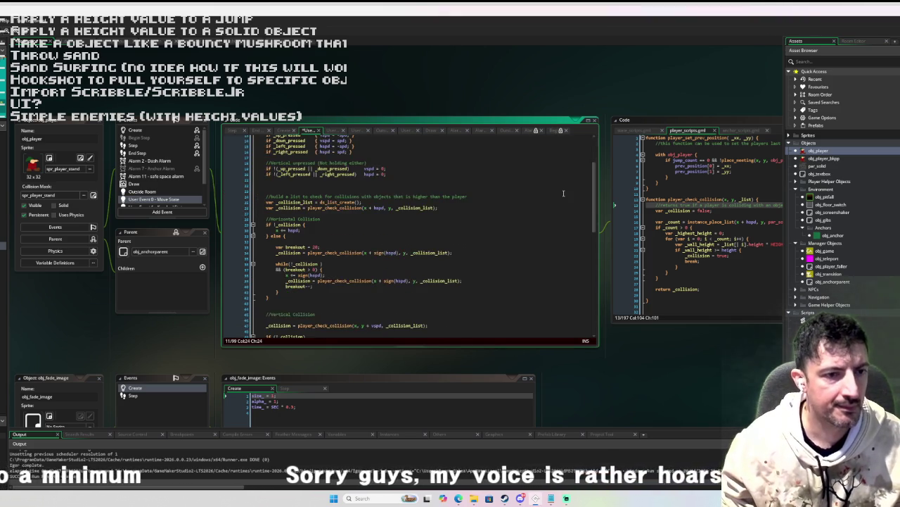
{"action": "scroll", "coordinate": [563, 193], "scroll_direction": "down", "scroll_amount": 3}
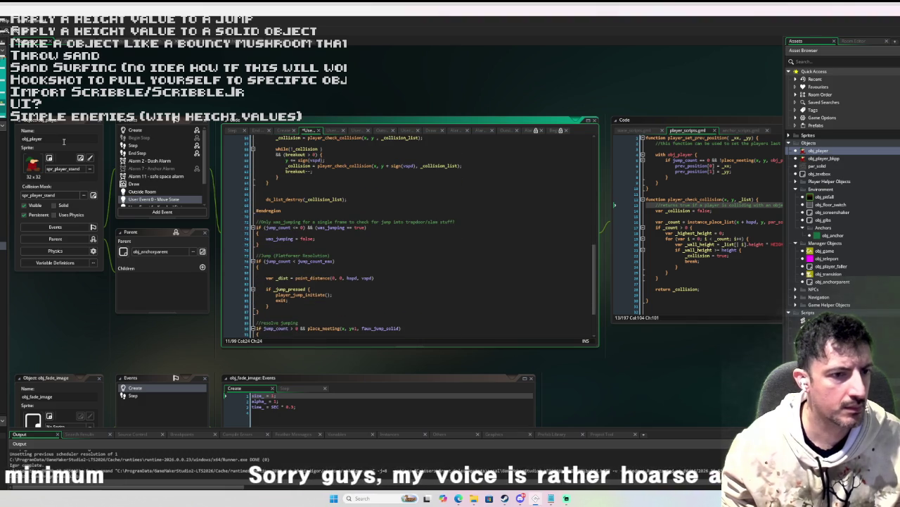
{"action": "left_click", "coordinate": [290, 213]}
{"action": "key", "text": "Return"}
{"action": "key", "text": "Return"}
{"action": "key", "text": "Return"}
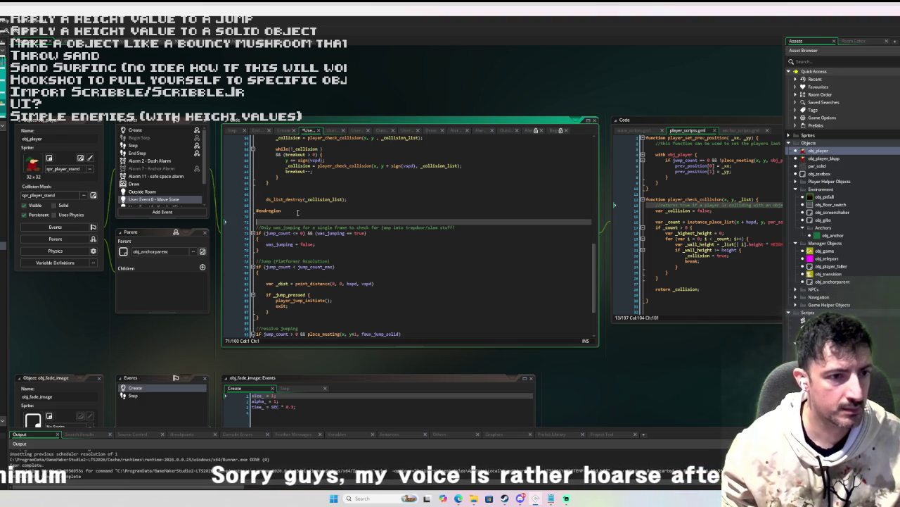
Step: Open the User Event 1 - Knocked State code and run the game
{"action": "scroll", "coordinate": [324, 188], "scroll_direction": "down", "scroll_amount": 3}
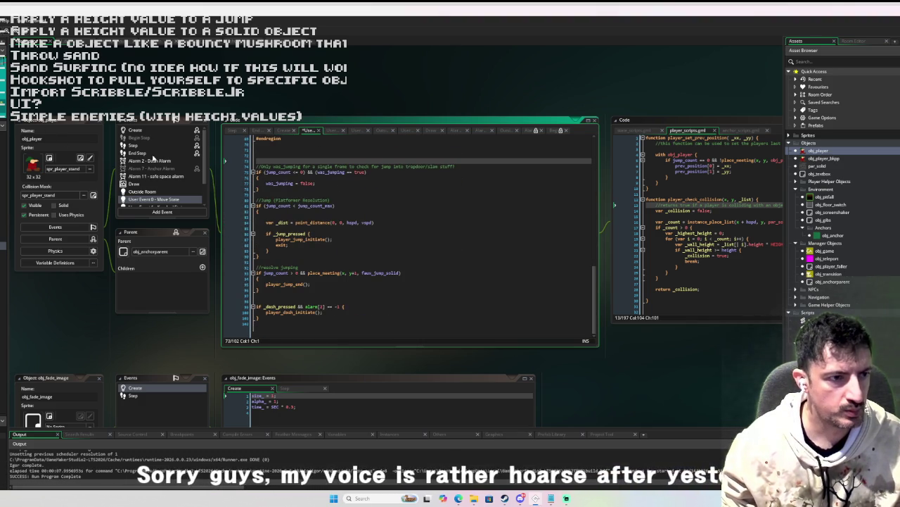
{"action": "scroll", "coordinate": [160, 171], "scroll_direction": "down", "scroll_amount": 2}
{"action": "left_click", "coordinate": [178, 180]}
{"action": "double_click", "coordinate": [178, 180]}
{"action": "scroll", "coordinate": [351, 211], "scroll_direction": "up", "scroll_amount": 5}
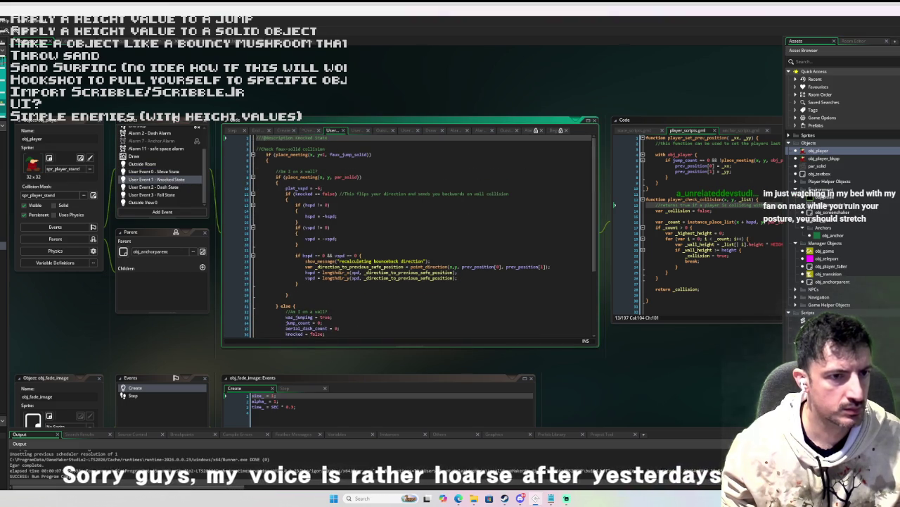
{"action": "key", "text": "ctrl+Tab"}
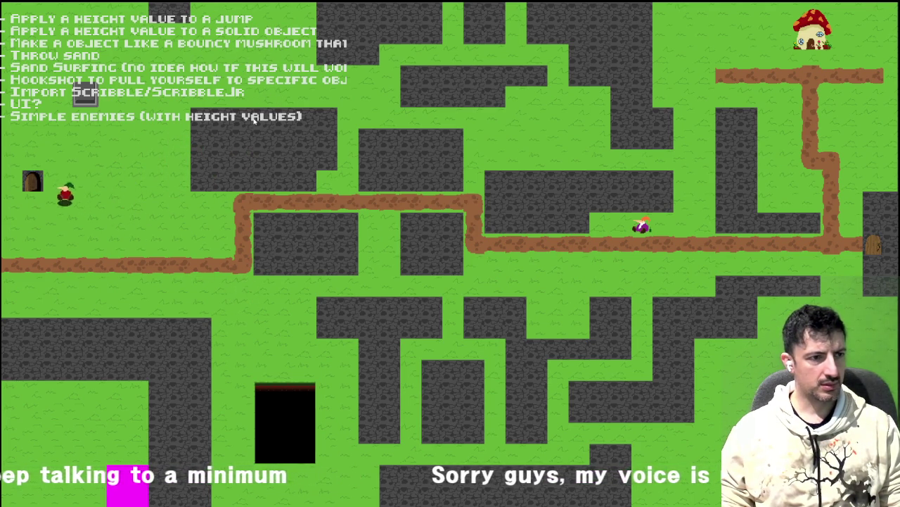
Step: Move the player between rooms, walk the maze paths and jump, then close the game
{"action": "key", "text": "r"}
{"action": "key", "text": "w"}
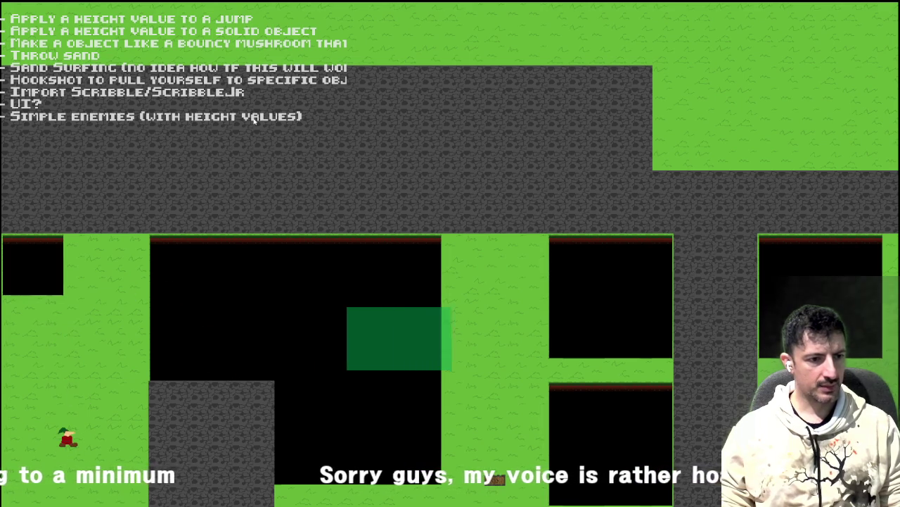
{"action": "key", "text": "r"}
{"action": "key", "text": "s"}
{"action": "key", "text": "w"}
{"action": "key", "text": "s"}
{"action": "key", "text": "d"}
{"action": "key", "text": "a"}
{"action": "key", "text": "space"}
{"action": "key", "text": "space"}
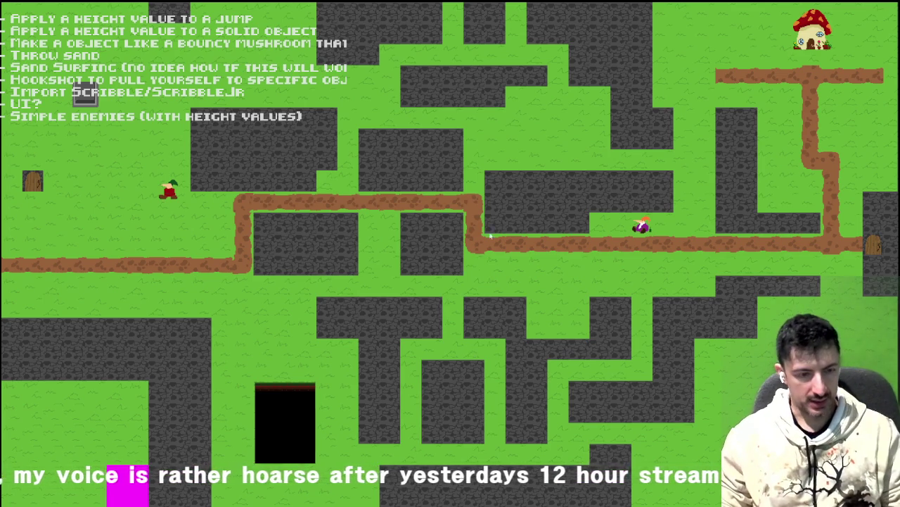
{"action": "key", "text": "Escape"}
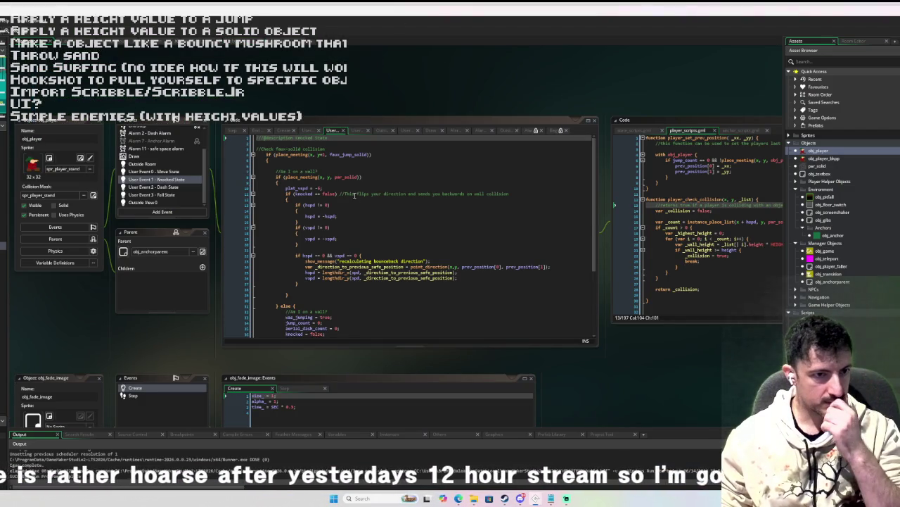
Step: In the Move State event, insert blank lines below the check collision region
{"action": "left_click", "coordinate": [154, 171]}
{"action": "scroll", "coordinate": [353, 179], "scroll_direction": "down", "scroll_amount": 5}
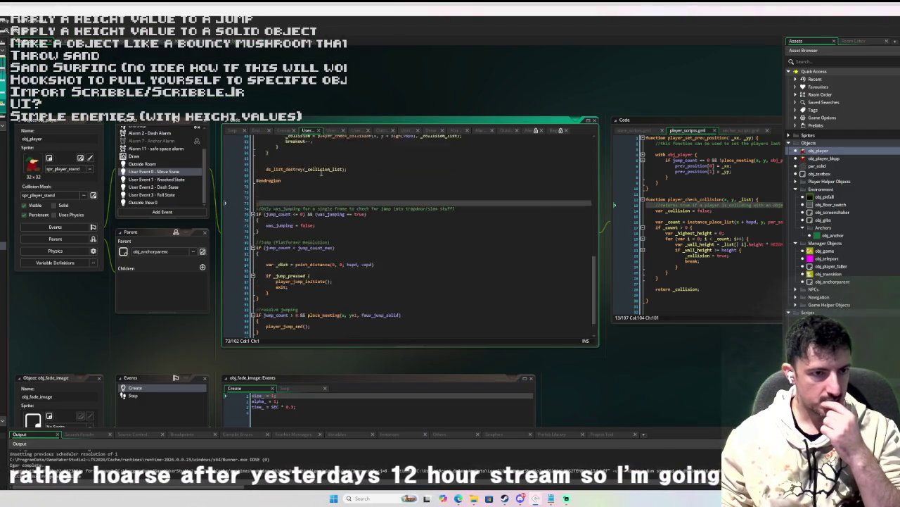
{"action": "scroll", "coordinate": [353, 179], "scroll_direction": "up", "scroll_amount": 6}
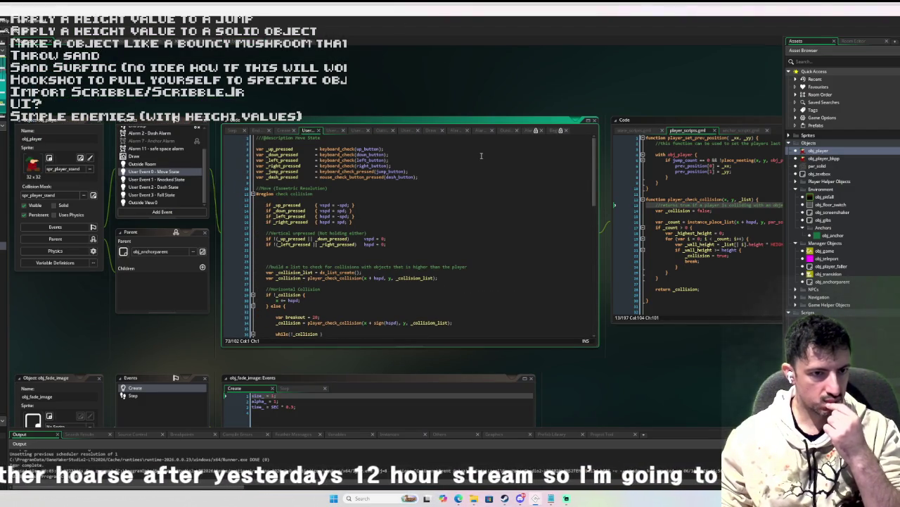
{"action": "left_click", "coordinate": [321, 197]}
{"action": "key", "text": "Return"}
{"action": "key", "text": "Return"}
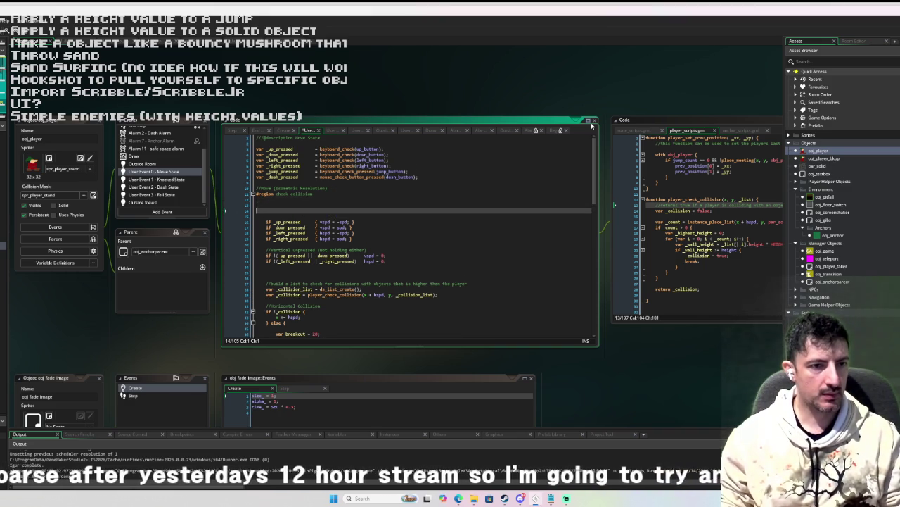
{"action": "key", "text": "Return"}
{"action": "key", "text": "Up"}
{"action": "key", "text": "Up"}
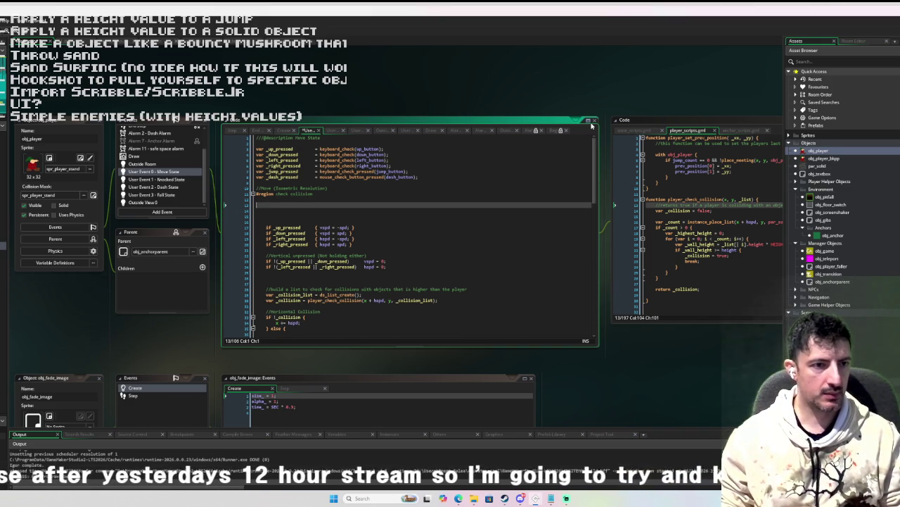
Step: Open the player's Create event and look through its variables
{"action": "scroll", "coordinate": [140, 173], "scroll_direction": "up", "scroll_amount": 2}
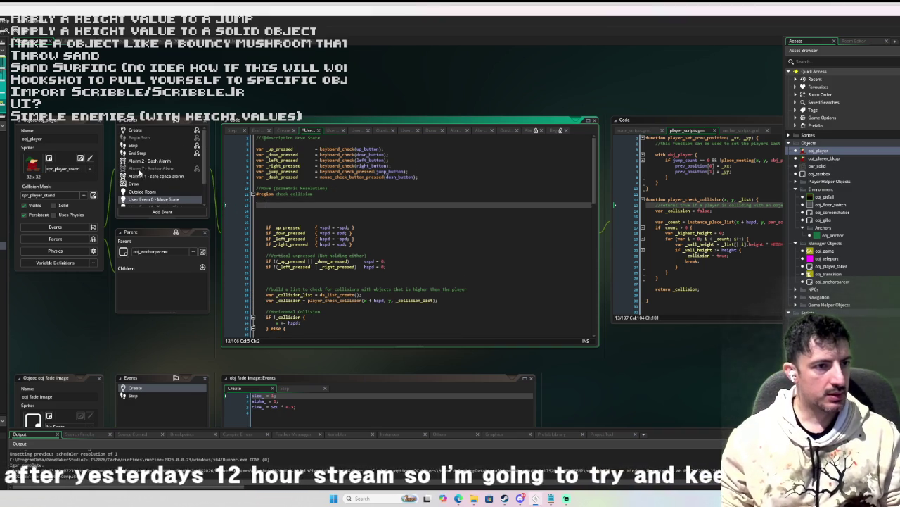
{"action": "left_click", "coordinate": [163, 129]}
{"action": "scroll", "coordinate": [338, 173], "scroll_direction": "down", "scroll_amount": 3}
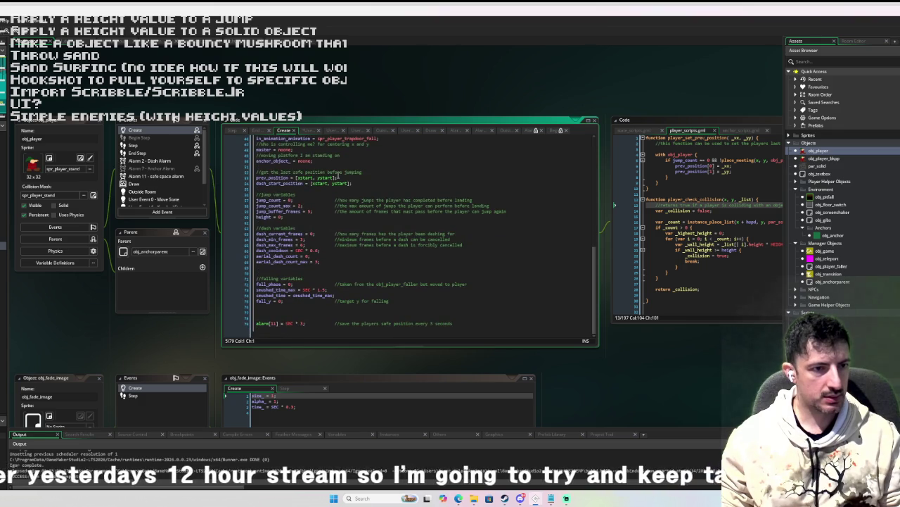
{"action": "scroll", "coordinate": [338, 175], "scroll_direction": "up", "scroll_amount": 3}
{"action": "scroll", "coordinate": [338, 176], "scroll_direction": "up", "scroll_amount": 3}
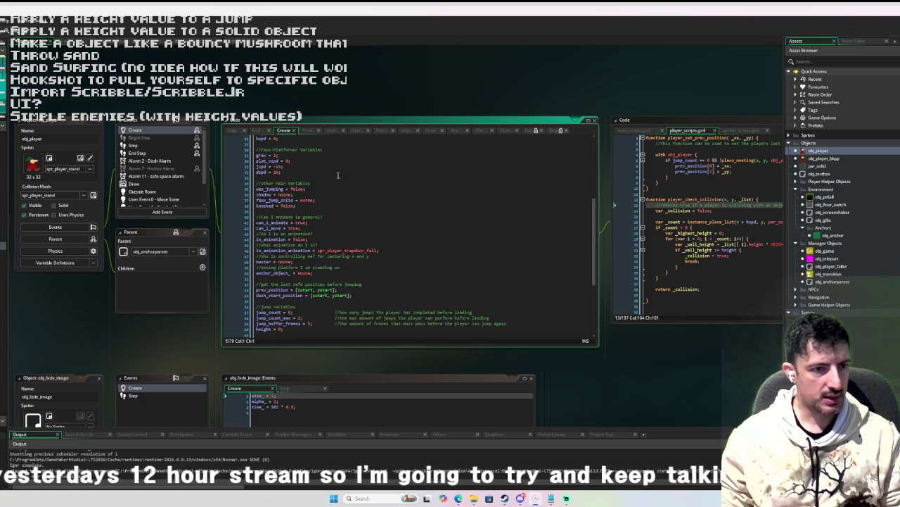
{"action": "scroll", "coordinate": [337, 176], "scroll_direction": "up", "scroll_amount": 1}
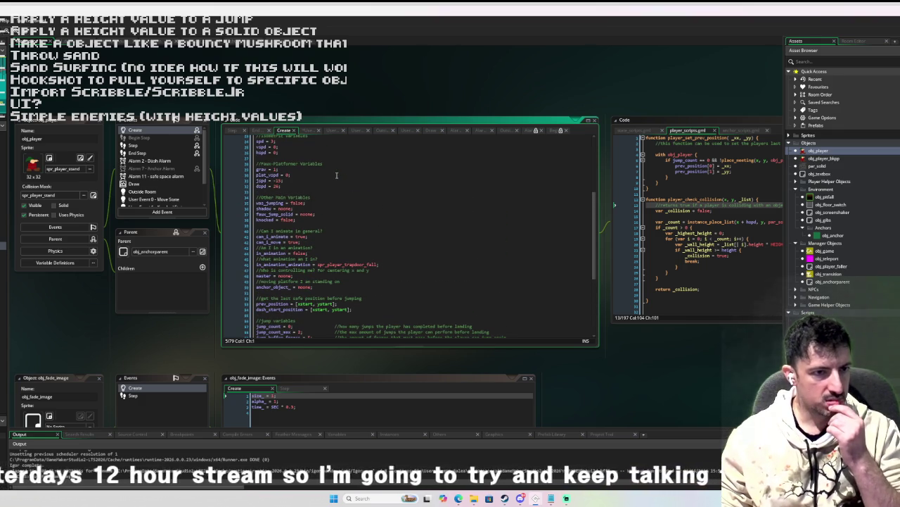
{"action": "scroll", "coordinate": [337, 175], "scroll_direction": "up", "scroll_amount": 2}
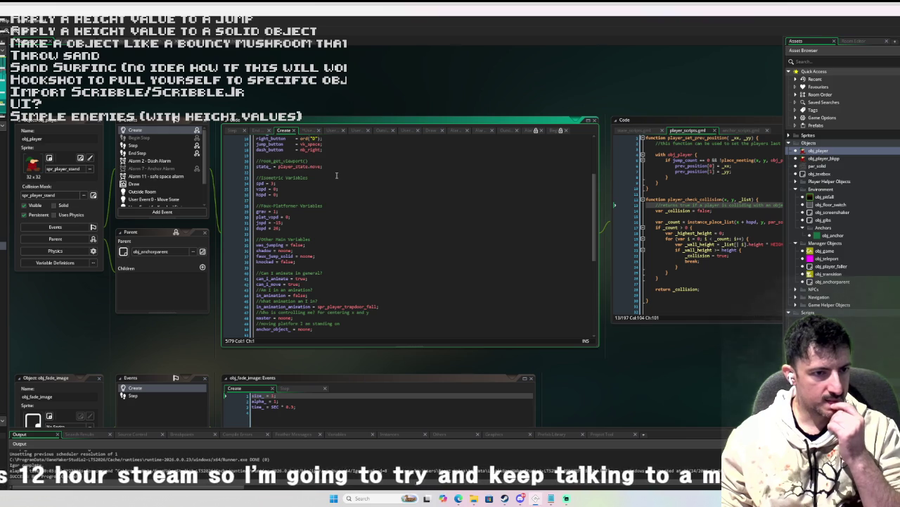
Step: Open the backup player's Move State code and jump to the player_jump_initiate definition
{"action": "double_click", "coordinate": [847, 159]}
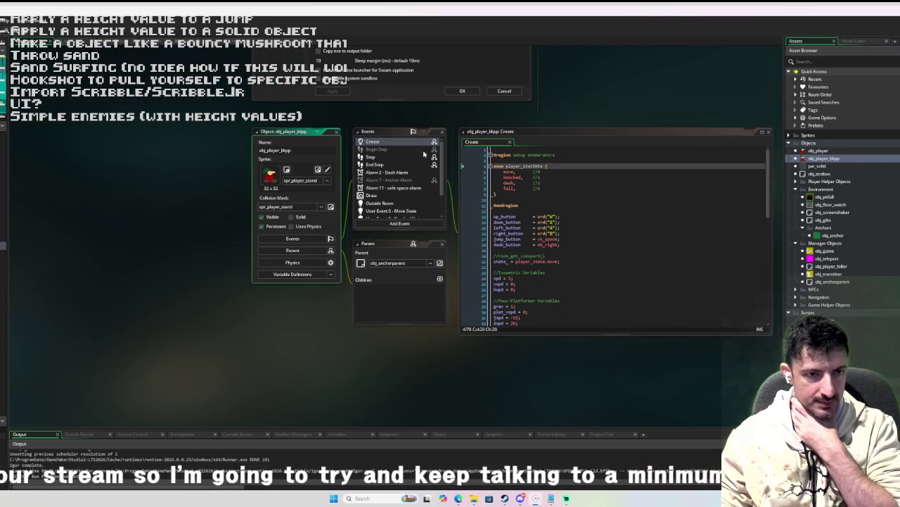
{"action": "left_click", "coordinate": [383, 156]}
{"action": "left_click", "coordinate": [412, 210]}
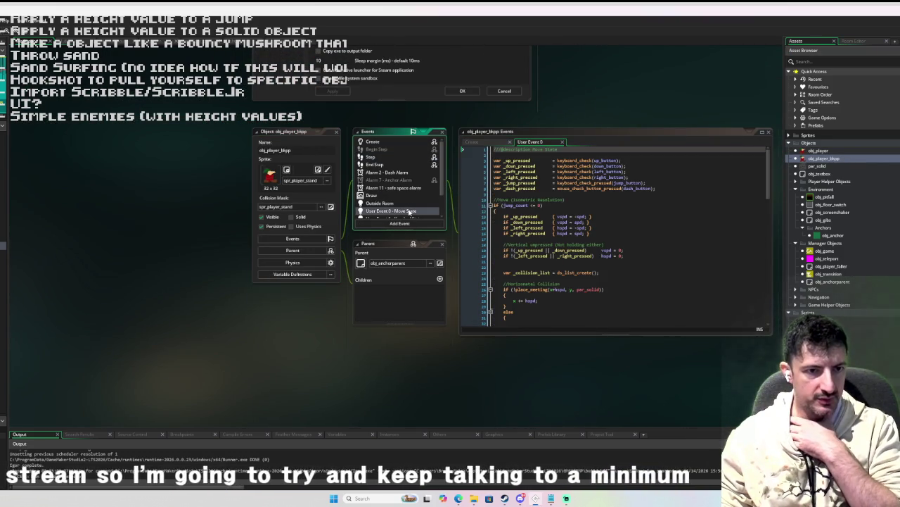
{"action": "scroll", "coordinate": [538, 200], "scroll_direction": "down", "scroll_amount": 15}
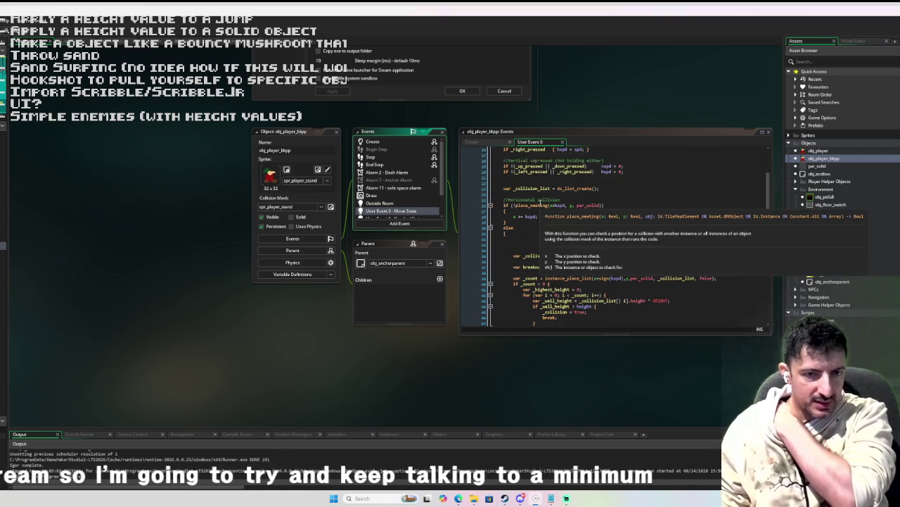
{"action": "scroll", "coordinate": [539, 204], "scroll_direction": "down", "scroll_amount": 4}
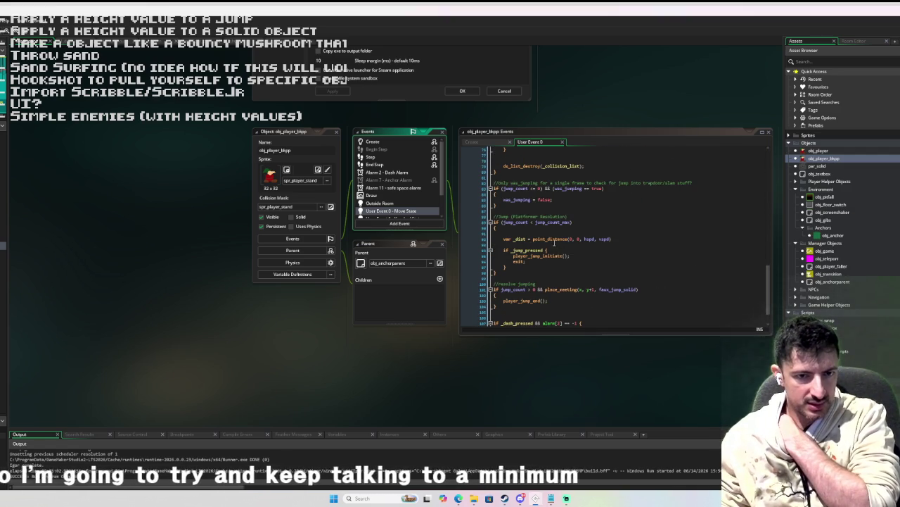
{"action": "scroll", "coordinate": [555, 242], "scroll_direction": "down", "scroll_amount": 1}
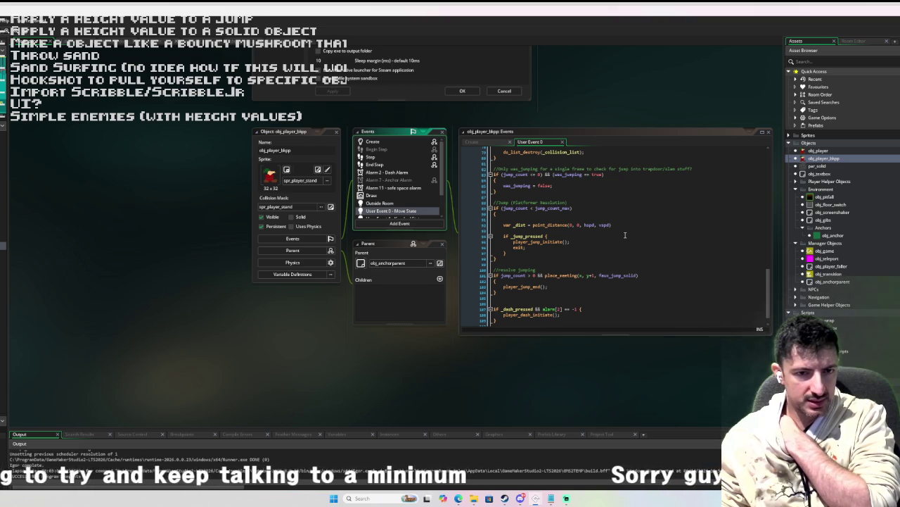
{"action": "scroll", "coordinate": [623, 235], "scroll_direction": "up", "scroll_amount": 1}
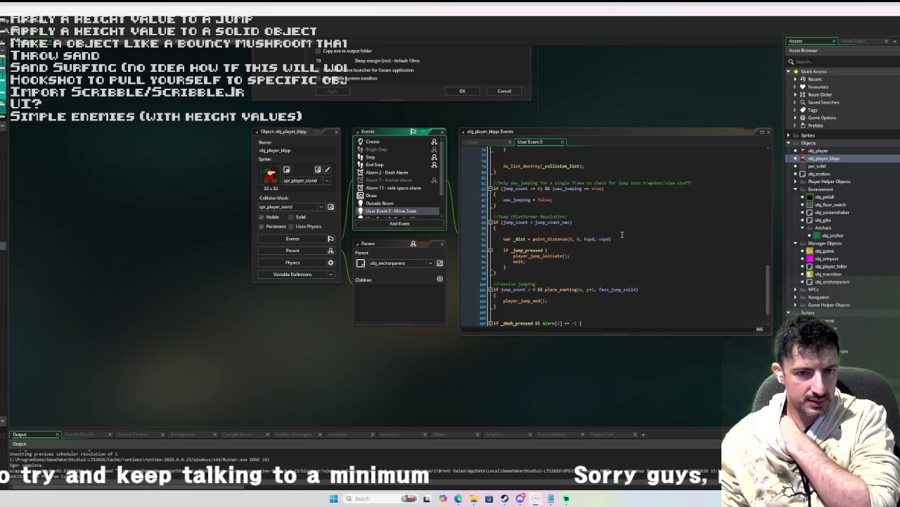
{"action": "scroll", "coordinate": [571, 236], "scroll_direction": "up", "scroll_amount": 2}
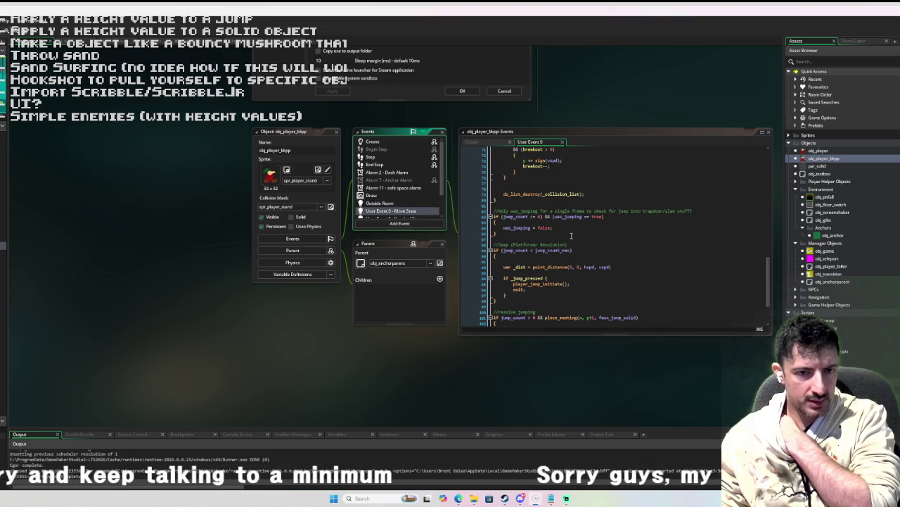
{"action": "left_click", "coordinate": [539, 284]}
{"action": "middle_click", "coordinate": [539, 283]}
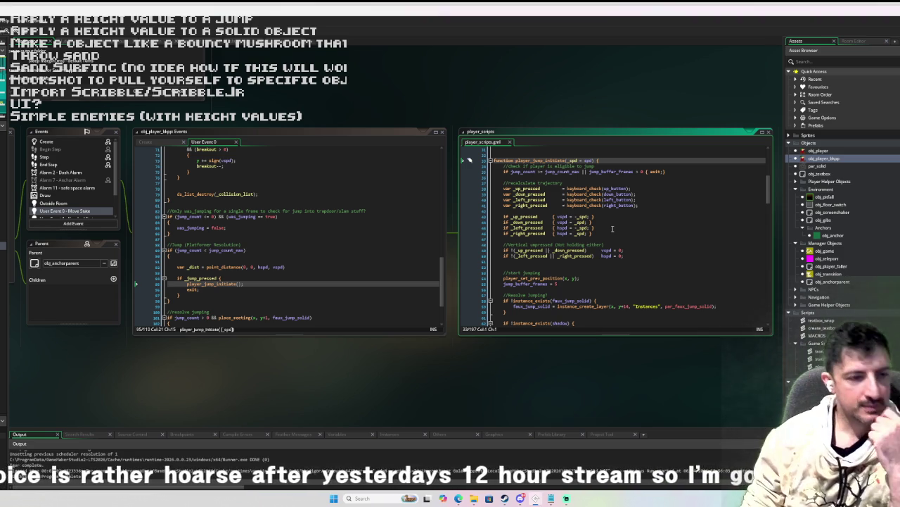
Step: Open the Dash State event and inspect its player_jump_initiate(dspd * 0.5) call
{"action": "scroll", "coordinate": [392, 288], "scroll_direction": "down", "scroll_amount": 3}
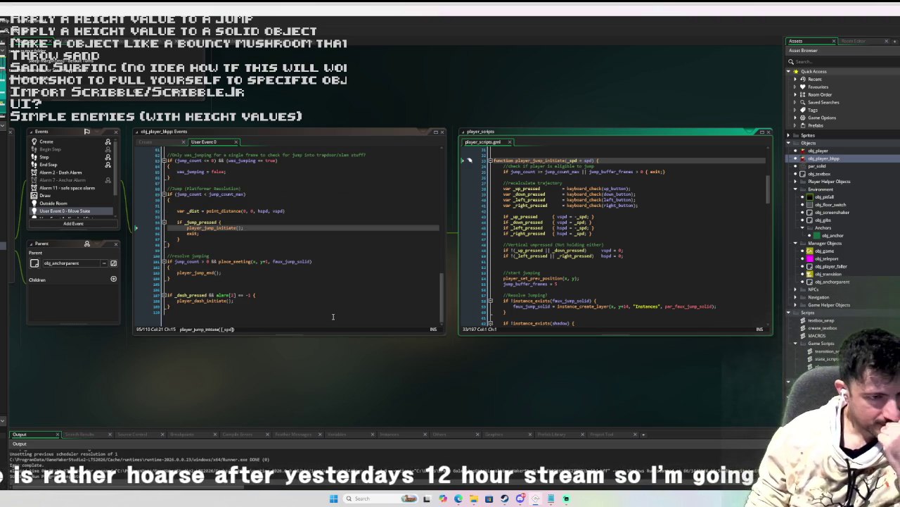
{"action": "scroll", "coordinate": [333, 317], "scroll_direction": "up", "scroll_amount": 2}
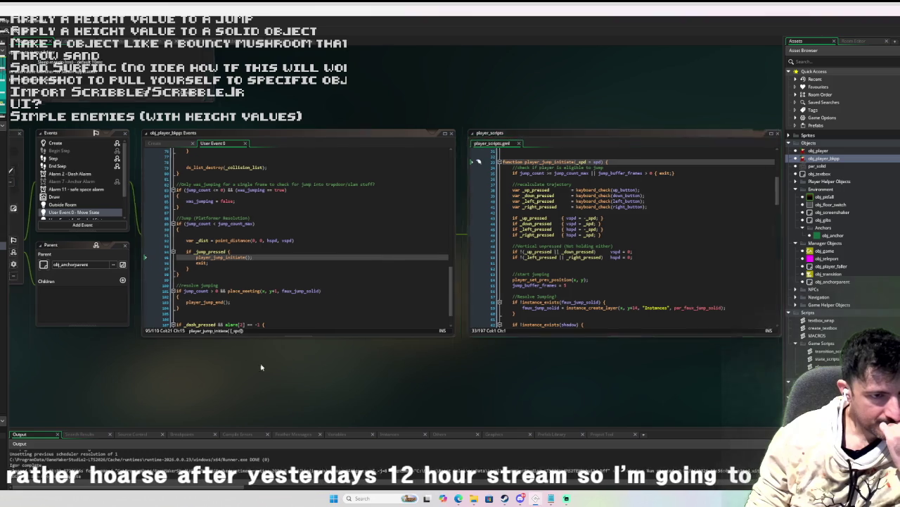
{"action": "left_click_drag", "start_coordinate": [235, 362], "coordinate": [312, 382]}
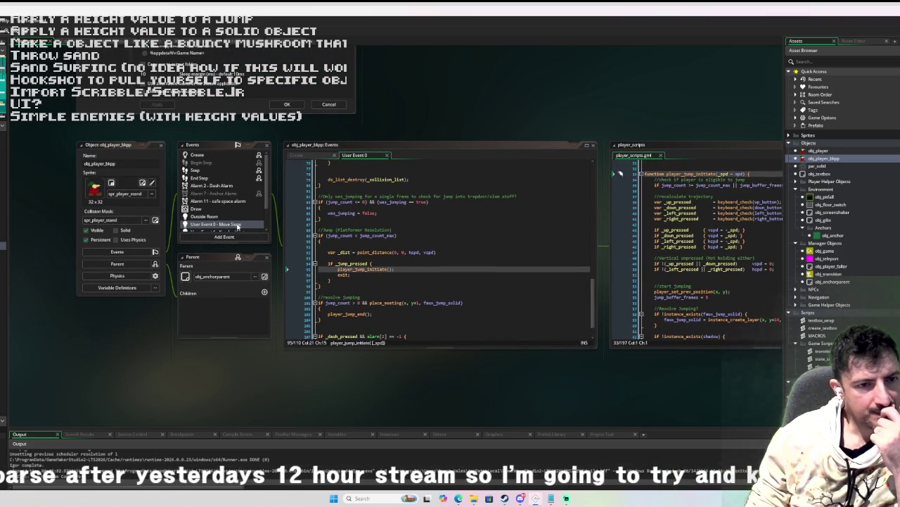
{"action": "scroll", "coordinate": [241, 220], "scroll_direction": "down", "scroll_amount": 2}
{"action": "left_click", "coordinate": [242, 211]}
{"action": "scroll", "coordinate": [372, 252], "scroll_direction": "down", "scroll_amount": 5}
{"action": "scroll", "coordinate": [371, 251], "scroll_direction": "down", "scroll_amount": 8}
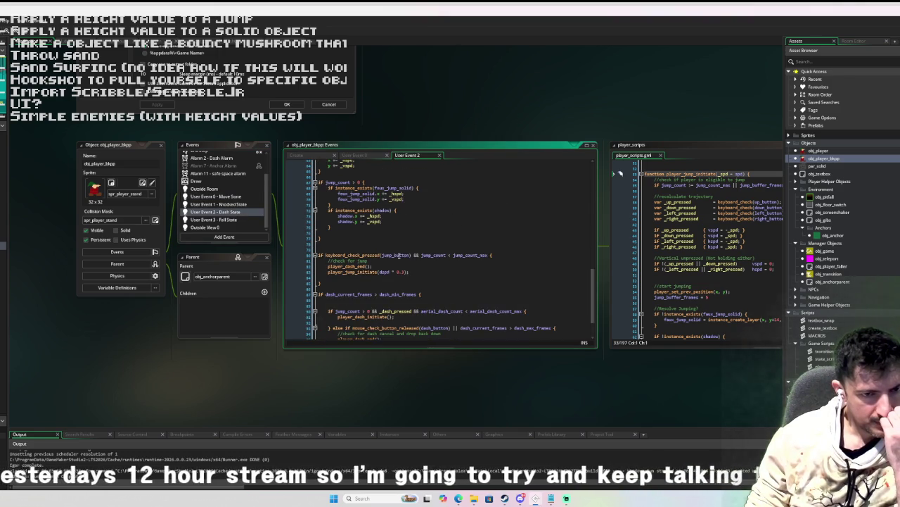
{"action": "scroll", "coordinate": [403, 257], "scroll_direction": "down", "scroll_amount": 2}
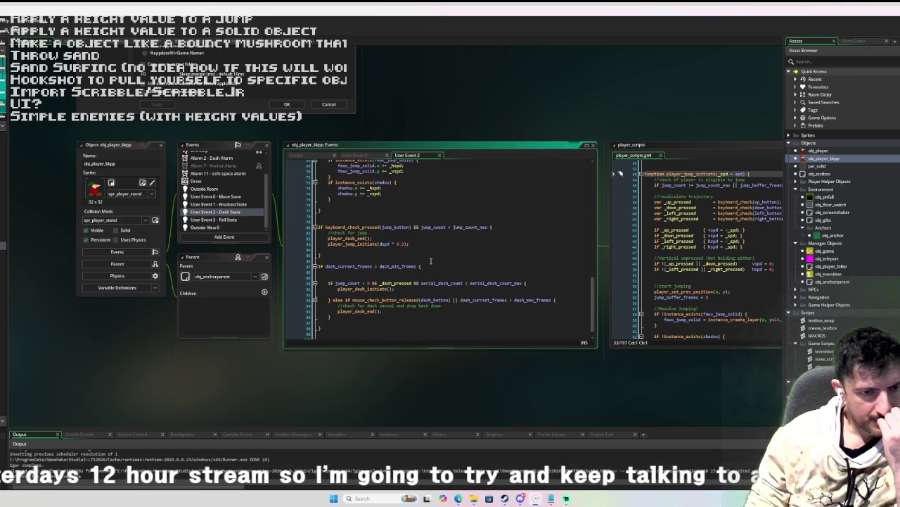
{"action": "left_click", "coordinate": [368, 244]}
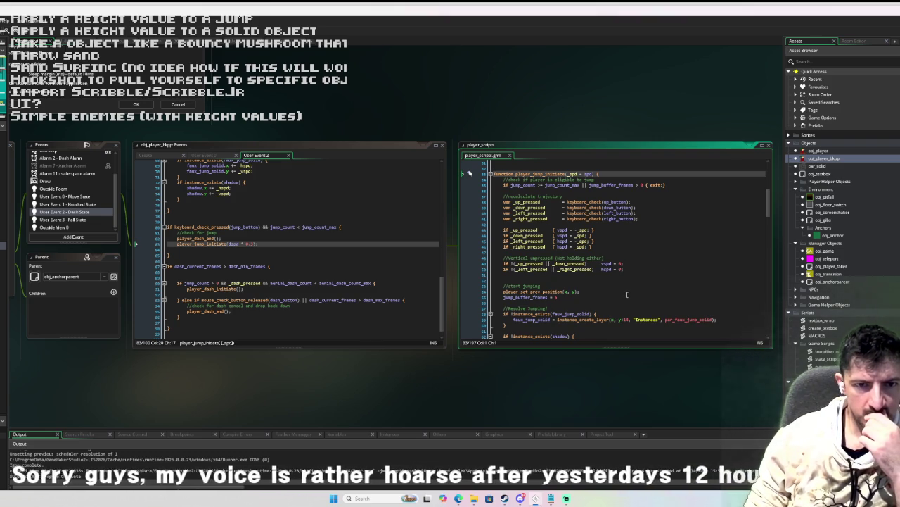
Step: Read through player_jump_initiate's shadow code, then run the game with F5
{"action": "scroll", "coordinate": [625, 294], "scroll_direction": "down", "scroll_amount": 2}
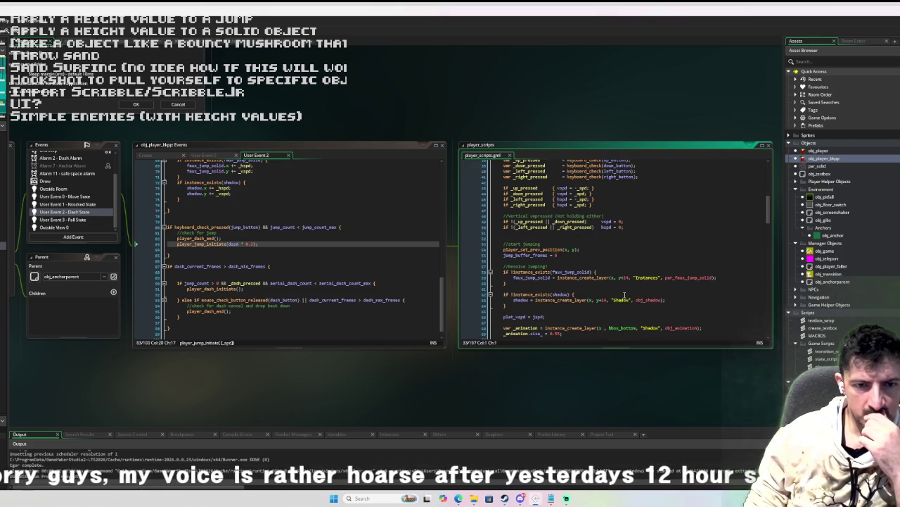
{"action": "scroll", "coordinate": [624, 294], "scroll_direction": "down", "scroll_amount": 3}
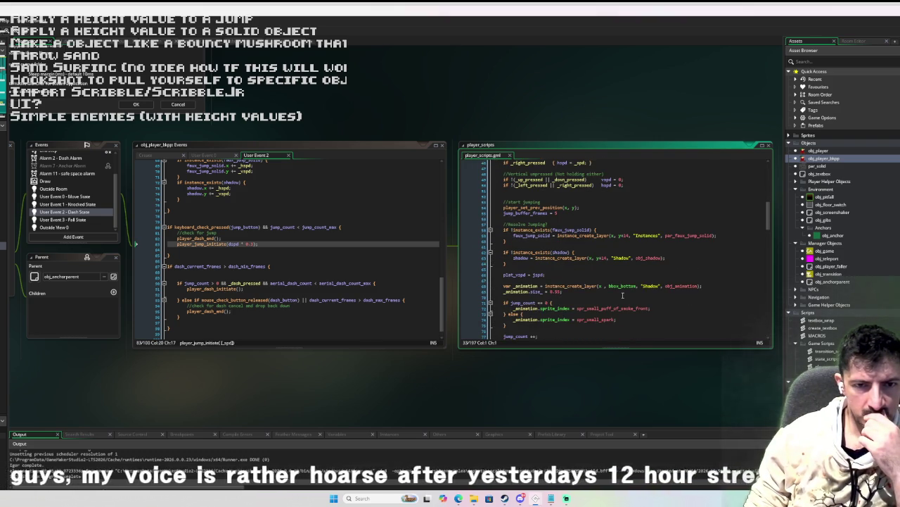
{"action": "scroll", "coordinate": [623, 295], "scroll_direction": "up", "scroll_amount": 2}
{"action": "scroll", "coordinate": [622, 294], "scroll_direction": "down", "scroll_amount": 3}
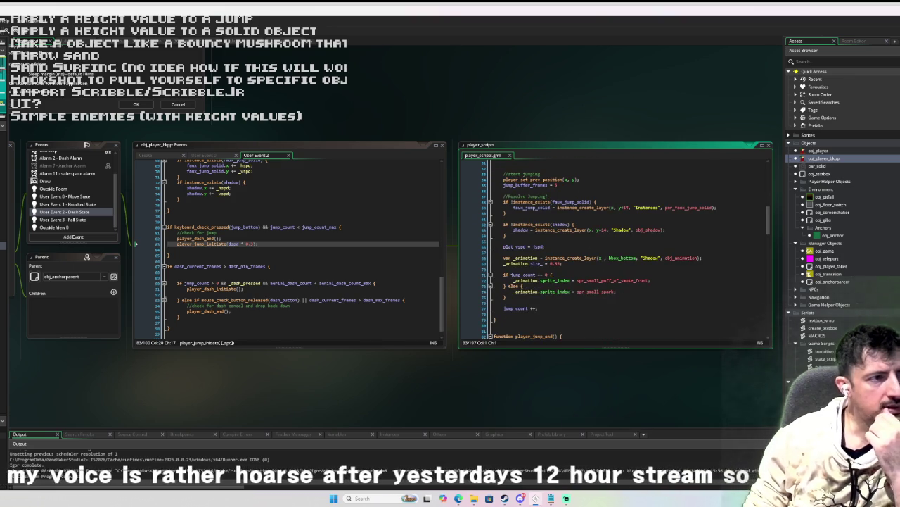
{"action": "key", "text": "F5"}
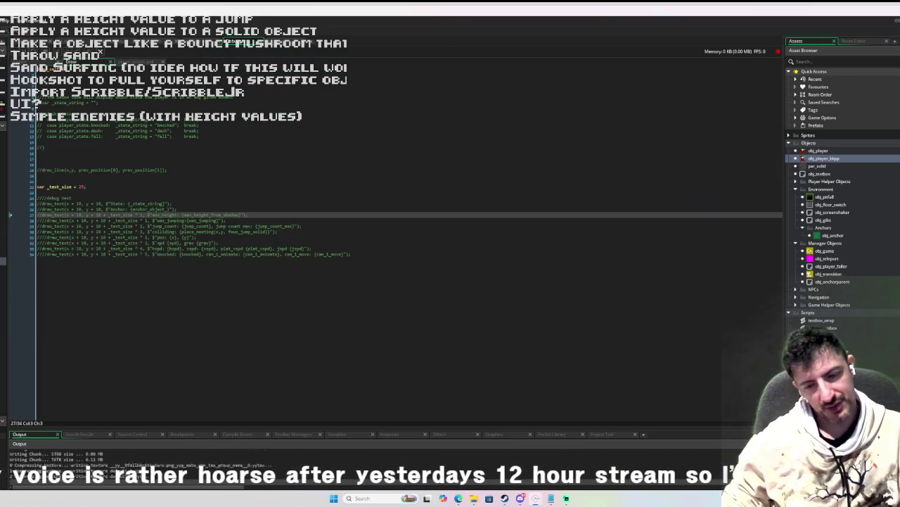
Step: Walk the player down-left onto the dirt path and around the stone block
{"action": "key", "text": "Down"}
{"action": "key", "text": "Left"}
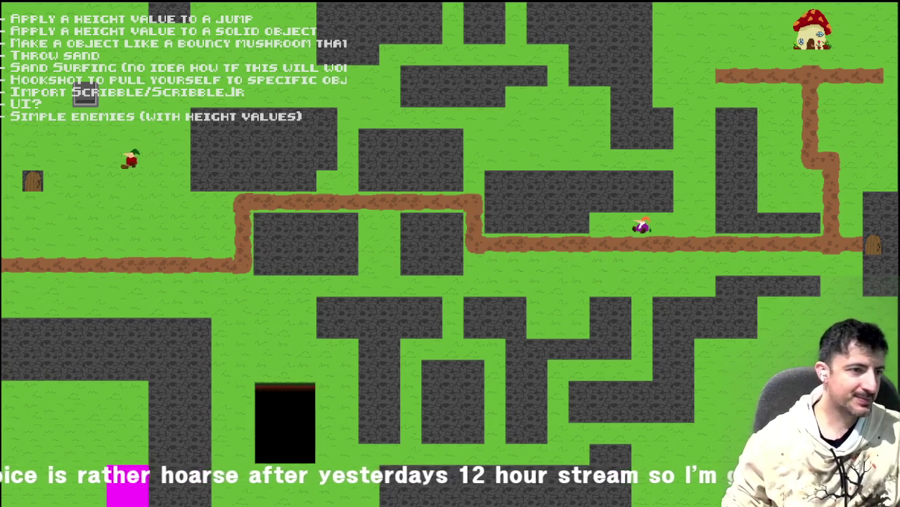
{"action": "key", "text": "space"}
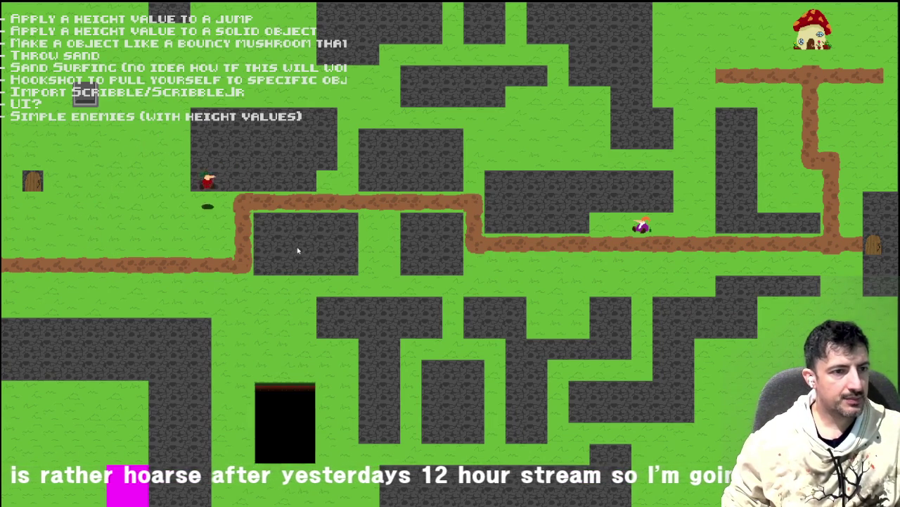
{"action": "key", "text": "Down"}
{"action": "key", "text": "Right"}
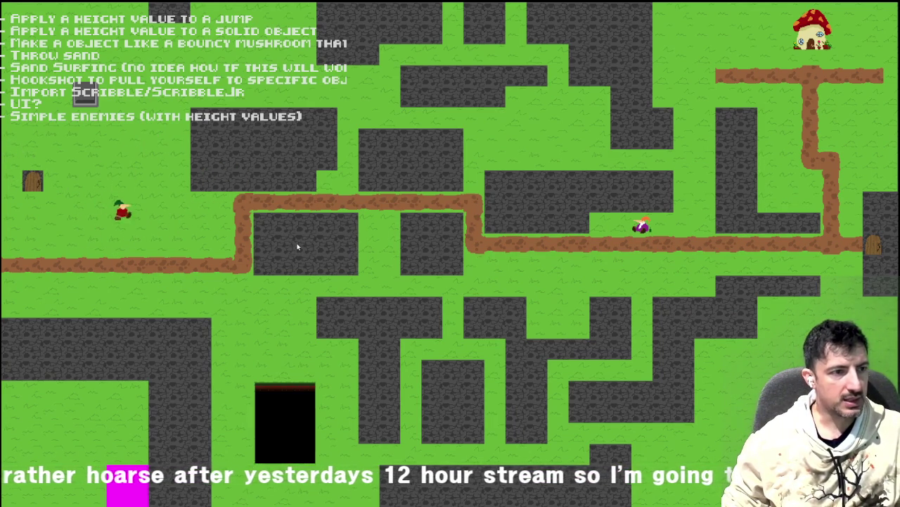
{"action": "key", "text": "Right"}
{"action": "key", "text": "Down"}
{"action": "key", "text": "Left"}
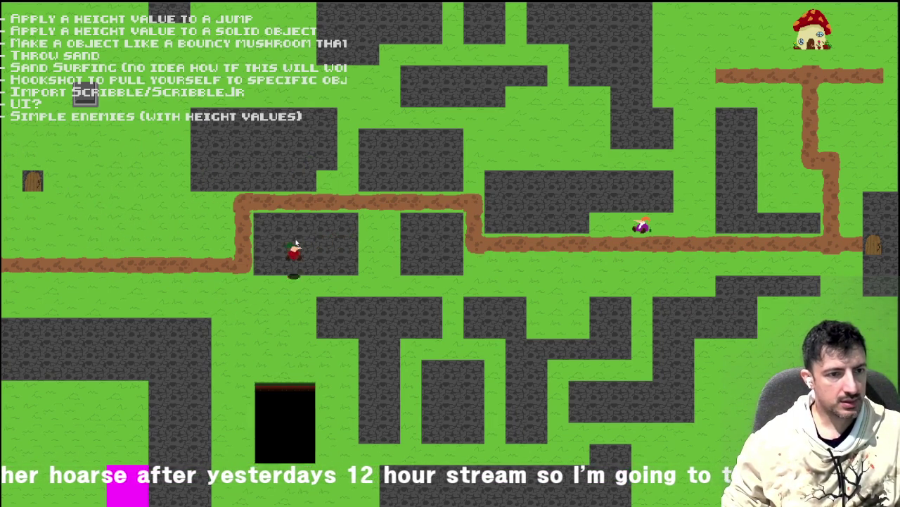
{"action": "key", "text": "Up"}
{"action": "key", "text": "Left"}
{"action": "key", "text": "Down"}
{"action": "key", "text": "Left"}
{"action": "key", "text": "Right"}
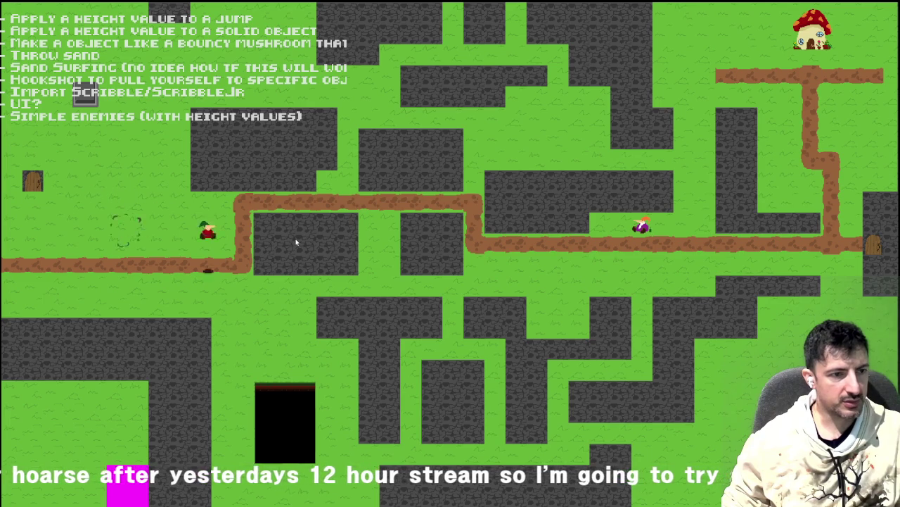
{"action": "key", "text": "Left"}
Step: Move the player around and test jumping it across the walls
{"action": "key", "text": "Left"}
{"action": "key", "text": "Up"}
{"action": "key", "text": "Right"}
{"action": "key", "text": "Down"}
{"action": "key", "text": "Right"}
{"action": "key", "text": "Right"}
{"action": "key", "text": "Down"}
{"action": "key", "text": "Left"}
{"action": "key", "text": "Down"}
{"action": "key", "text": "Left"}
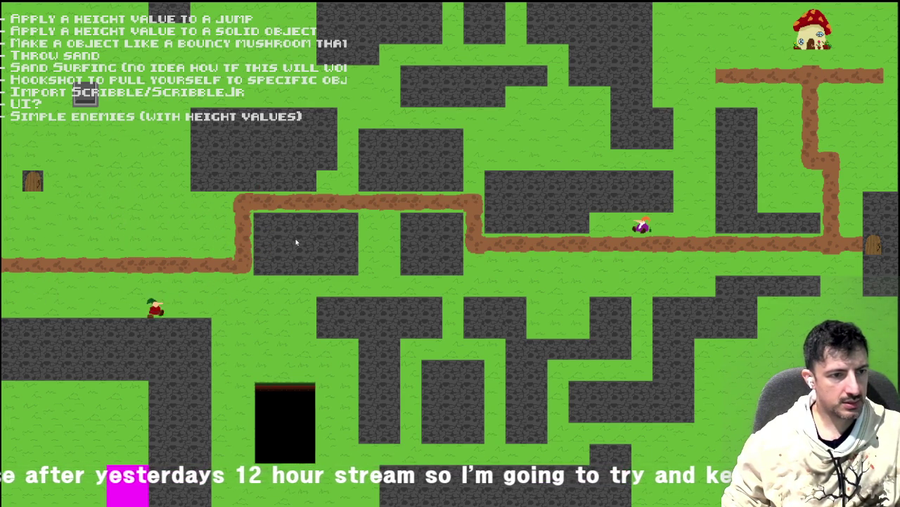
{"action": "key", "text": "Right"}
{"action": "key", "text": "Up"}
{"action": "key", "text": "Left"}
{"action": "key", "text": "Down"}
Step: Run the player right along the path past the NPC, then back left
{"action": "key", "text": "Left"}
{"action": "key", "text": "Up"}
{"action": "key", "text": "Right"}
{"action": "key", "text": "Down"}
{"action": "key", "text": "Right"}
{"action": "key", "text": "Up"}
{"action": "key", "text": "Right"}
{"action": "key", "text": "Down"}
{"action": "key", "text": "Right"}
Step: Jump the player around the central block, then exit the game with Escape
{"action": "key", "text": "Right"}
{"action": "key", "text": "Up"}
{"action": "key", "text": "Left"}
{"action": "key", "text": "Down"}
{"action": "key", "text": "Left"}
{"action": "key", "text": "Left"}
{"action": "key", "text": "Up"}
{"action": "key", "text": "Left"}
{"action": "key", "text": "Down"}
{"action": "key", "text": "Left"}
{"action": "key", "text": "Up"}
{"action": "key", "text": "Right"}
{"action": "key", "text": "Down"}
{"action": "key", "text": "Right"}
{"action": "key", "text": "Up"}
{"action": "key", "text": "Right"}
{"action": "key", "text": "Down"}
{"action": "key", "text": "Left"}
{"action": "key", "text": "space"}
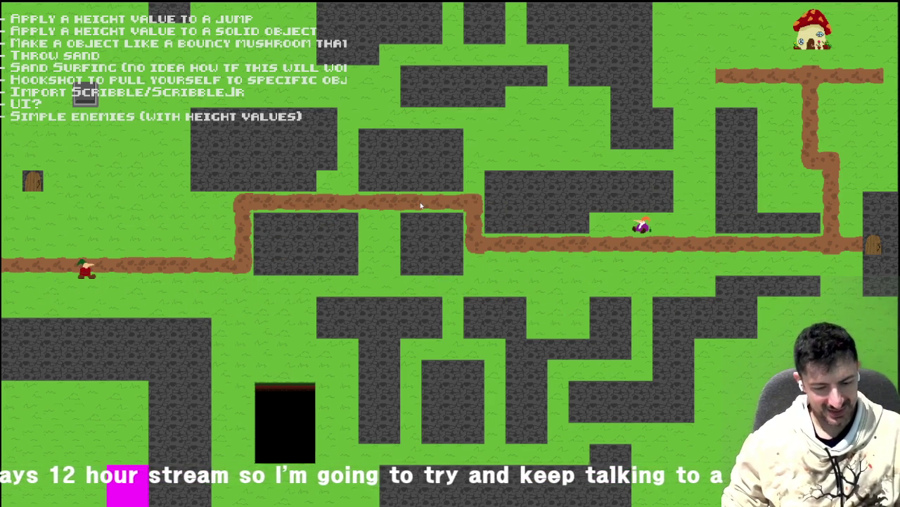
{"action": "key", "text": "Escape"}
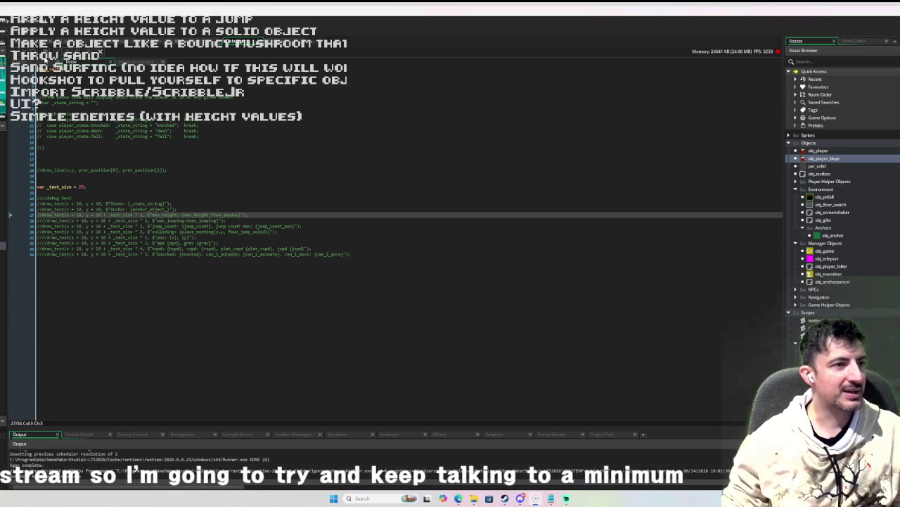
Step: Add a 'move_dir = 0' line after hspd = 0 in the player's Create event
{"action": "left_click", "coordinate": [69, 156]}
{"action": "scroll", "coordinate": [384, 266], "scroll_direction": "down", "scroll_amount": 3}
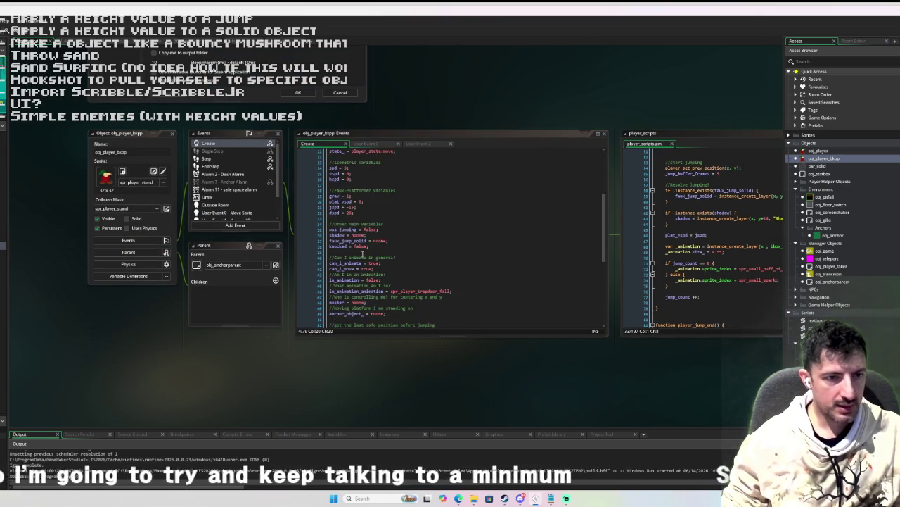
{"action": "left_click", "coordinate": [361, 249]}
{"action": "key", "text": "Return"}
{"action": "type", "text": "direction"}
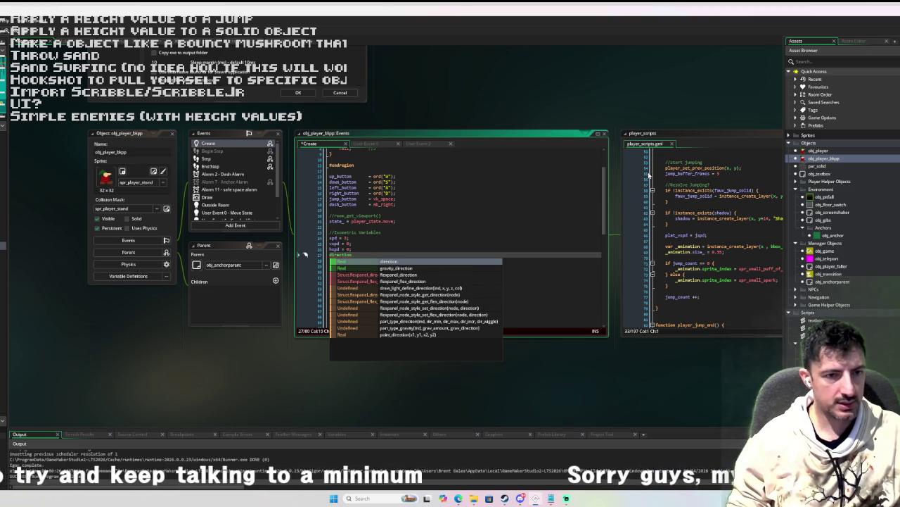
{"action": "type", "text": " = 0;"}
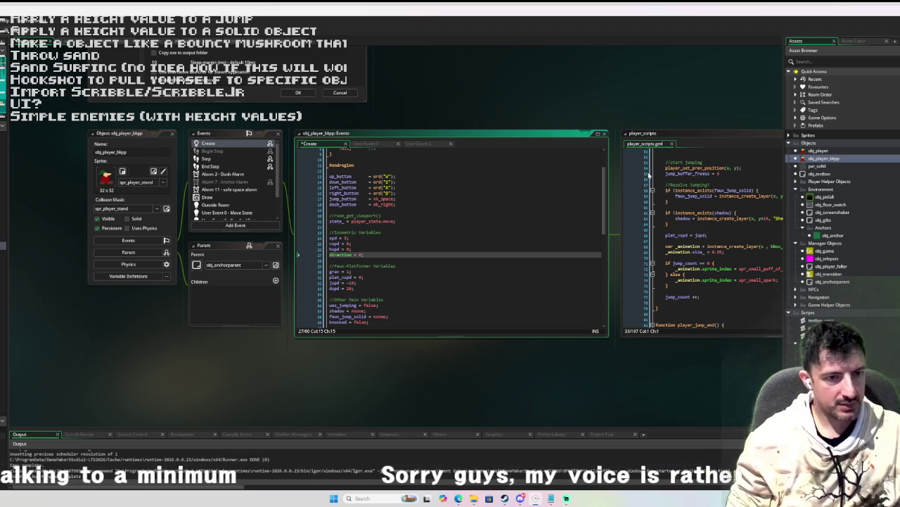
{"action": "key", "text": "BackSpace"}
{"action": "key", "text": "BackSpace"}
{"action": "key", "text": "BackSpace"}
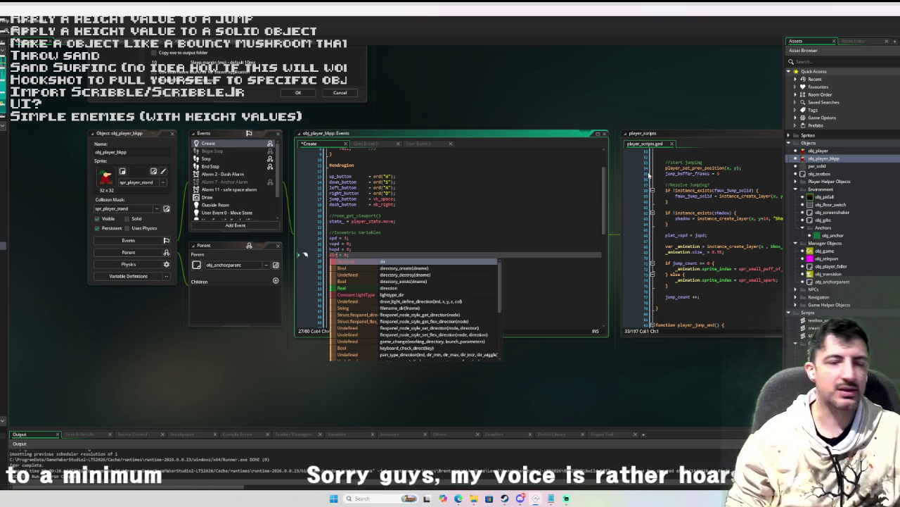
{"action": "key", "text": "BackSpace"}
{"action": "key", "text": "BackSpace"}
{"action": "key", "text": "BackSpace"}
{"action": "type", "text": "move_dir"}
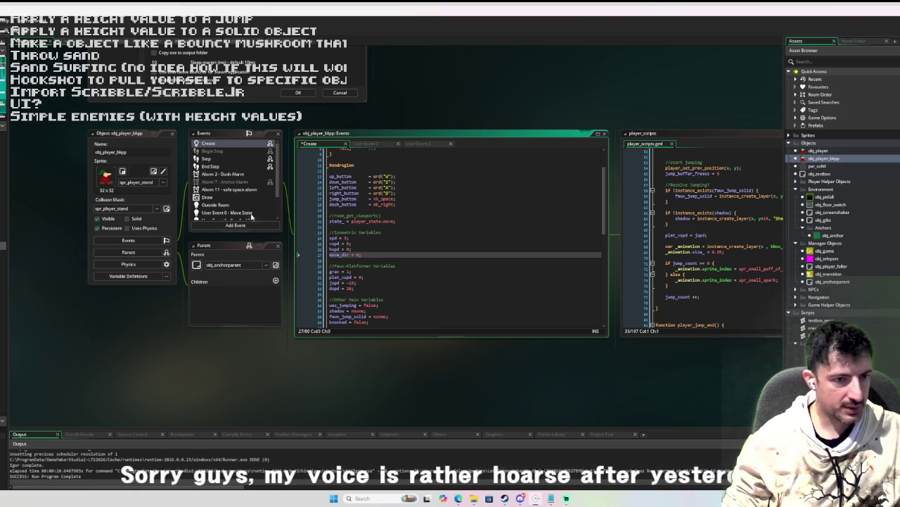
Step: Switch to the User Event 0 - Move State code
{"action": "scroll", "coordinate": [230, 185], "scroll_direction": "down", "scroll_amount": 2}
{"action": "left_click", "coordinate": [230, 185]}
{"action": "scroll", "coordinate": [443, 232], "scroll_direction": "down", "scroll_amount": 5}
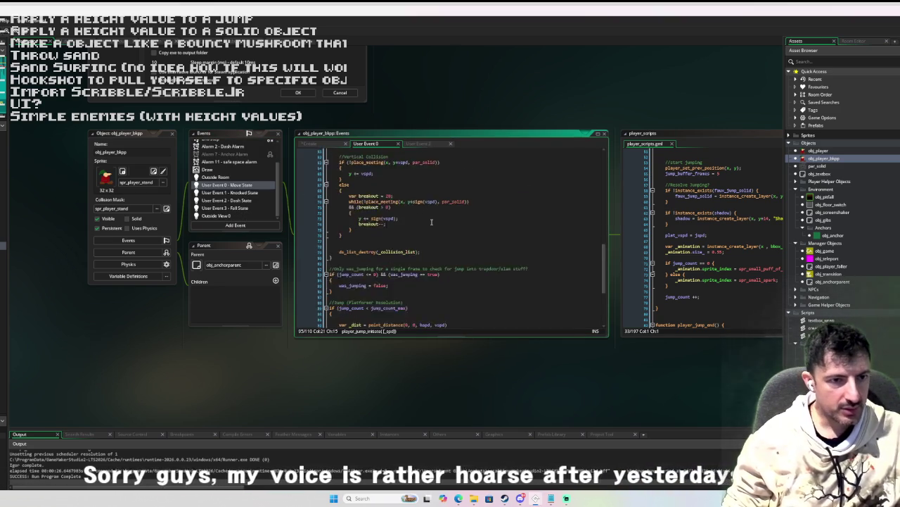
Step: Start a 'var _spd =' line below the input checks in Move State
{"action": "scroll", "coordinate": [443, 232], "scroll_direction": "up", "scroll_amount": 5}
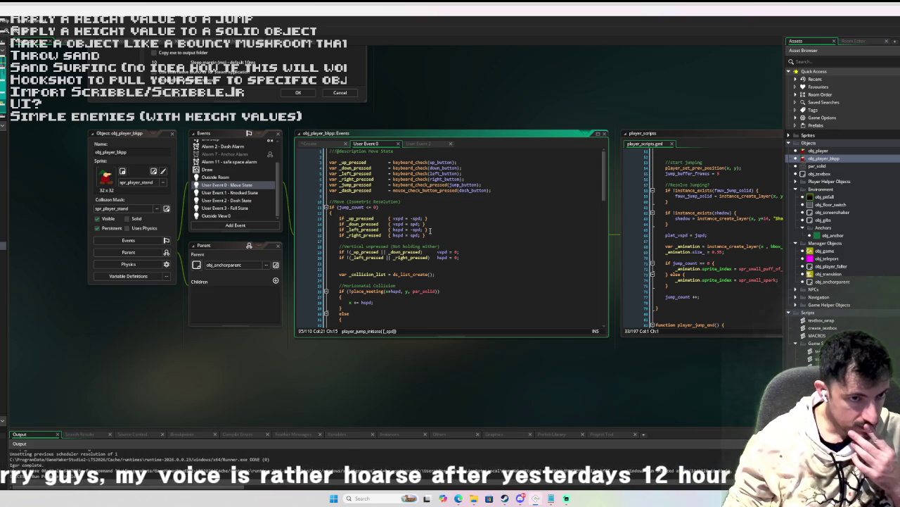
{"action": "left_click", "coordinate": [407, 196]}
{"action": "key", "text": "Return"}
{"action": "key", "text": "Return"}
{"action": "key", "text": "Return"}
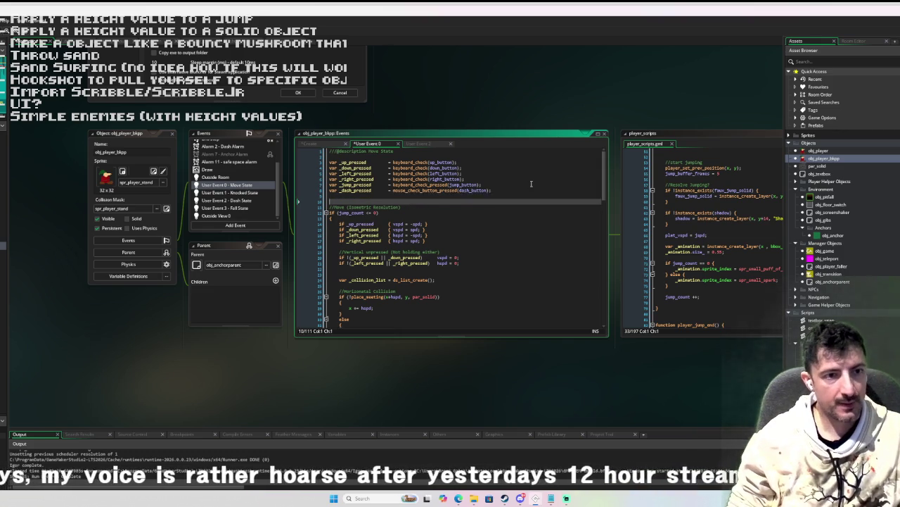
{"action": "type", "text": "//var _spee"}
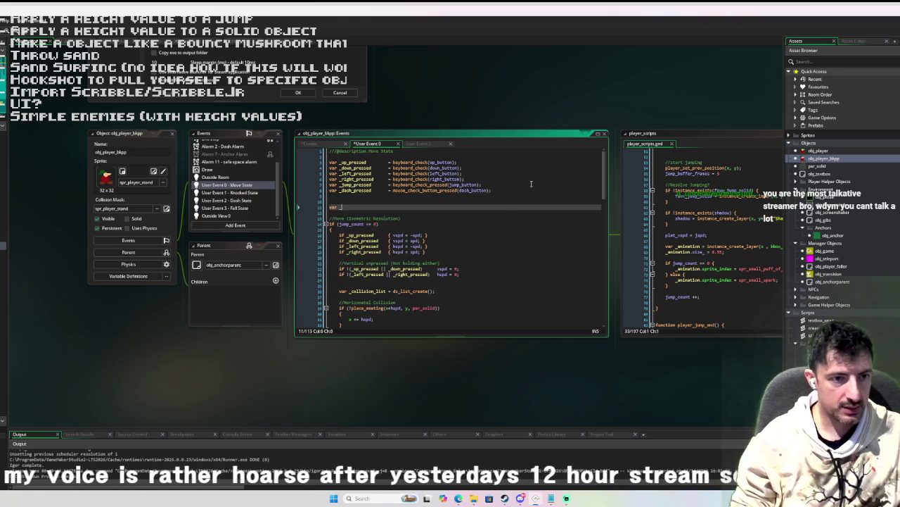
{"action": "key", "text": "BackSpace"}
{"action": "key", "text": "BackSpace"}
{"action": "key", "text": "BackSpace"}
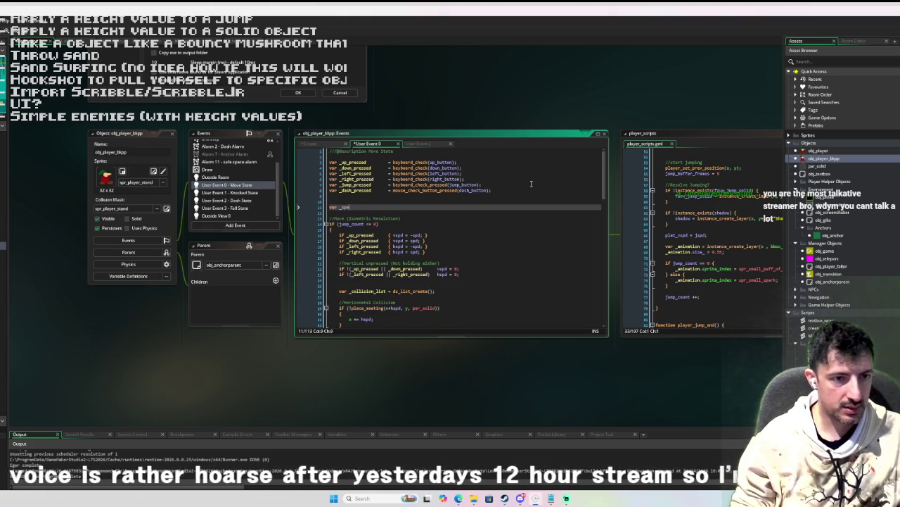
{"action": "type", "text": "_spd ="}
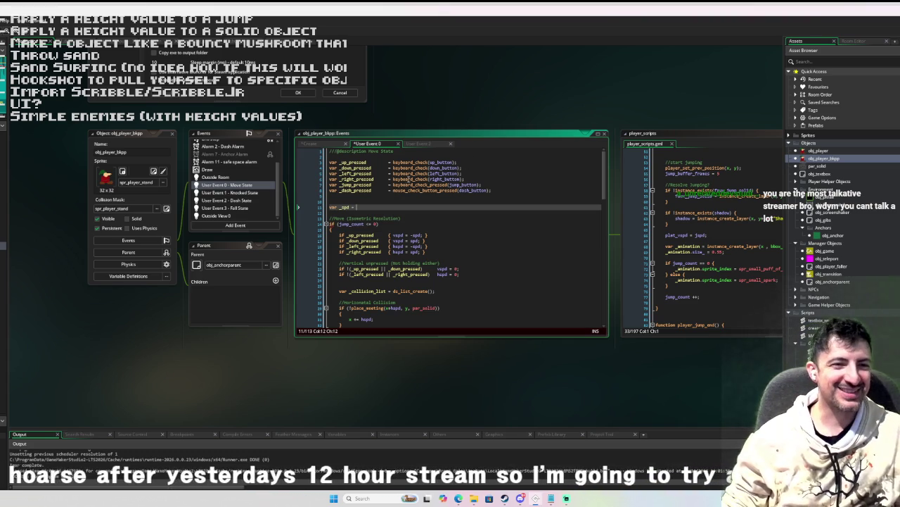
{"action": "left_click", "coordinate": [379, 224]}
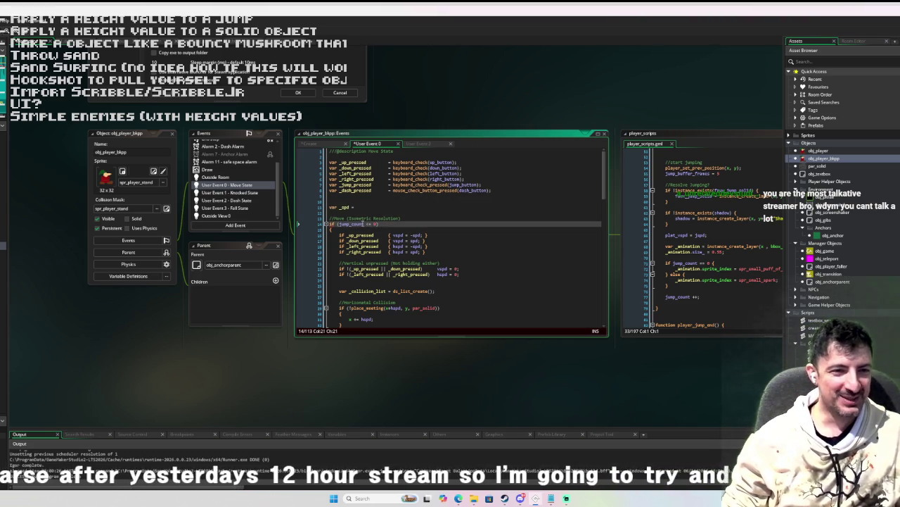
{"action": "left_click", "coordinate": [335, 223]}
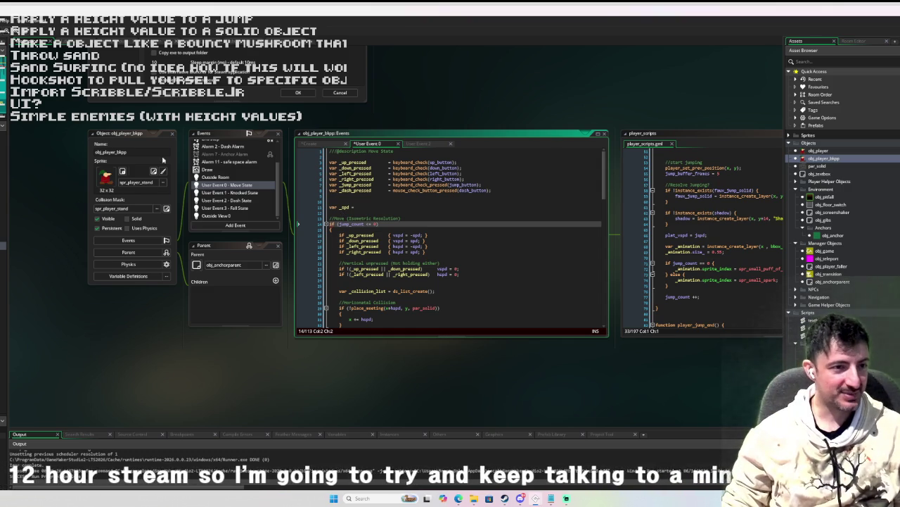
Step: Return to the Create event code with the cursor after hspd = 0
{"action": "scroll", "coordinate": [204, 162], "scroll_direction": "up", "scroll_amount": 3}
{"action": "left_click", "coordinate": [208, 143]}
{"action": "left_click", "coordinate": [402, 247]}
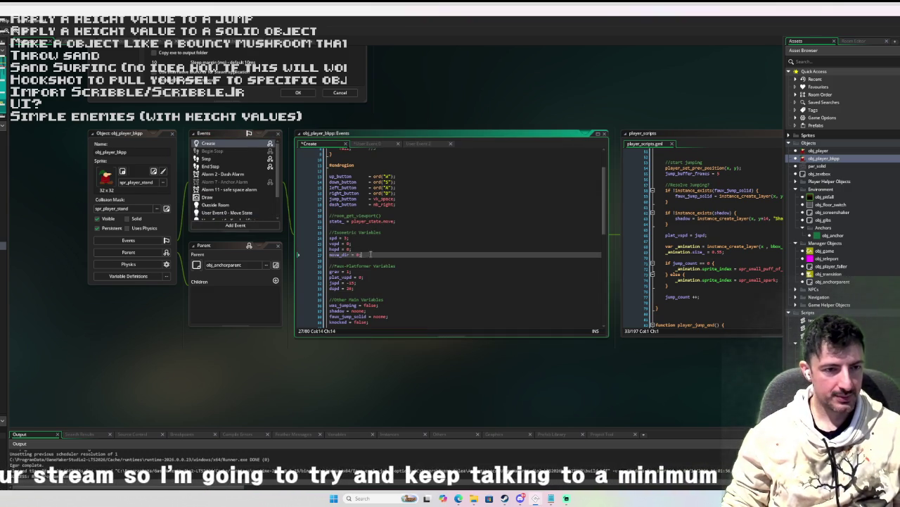
Step: In Create, add 'current_speed = spd;' and rename move_dir to current_dir
{"action": "key", "text": "Return"}
{"action": "type", "text": "current_s"}
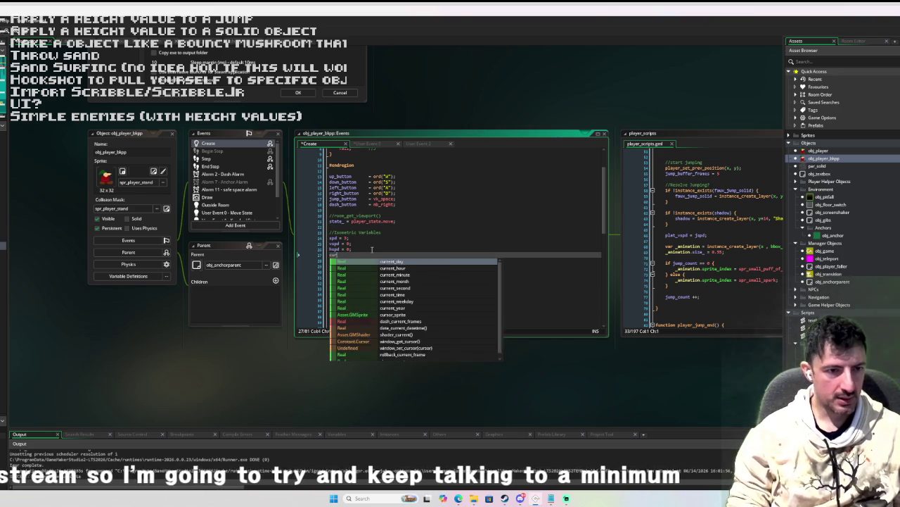
{"action": "type", "text": "peed"}
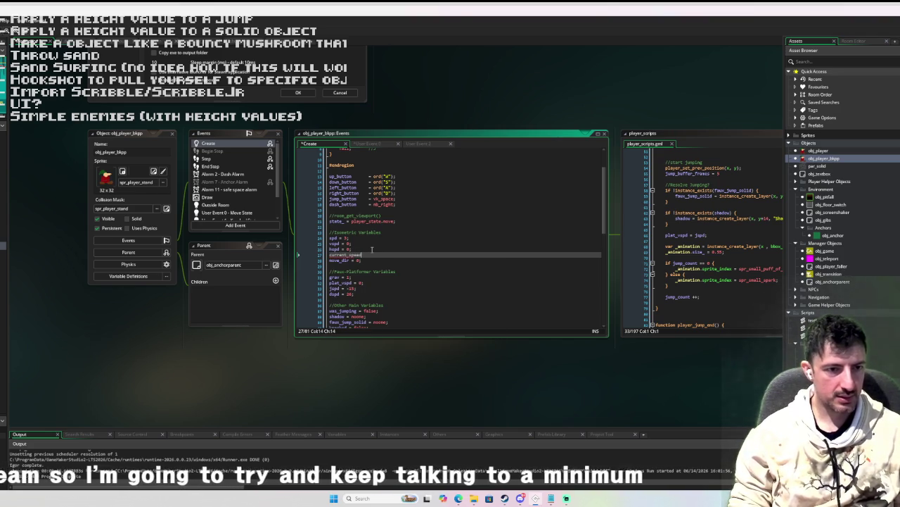
{"action": "type", "text": " = spd;"}
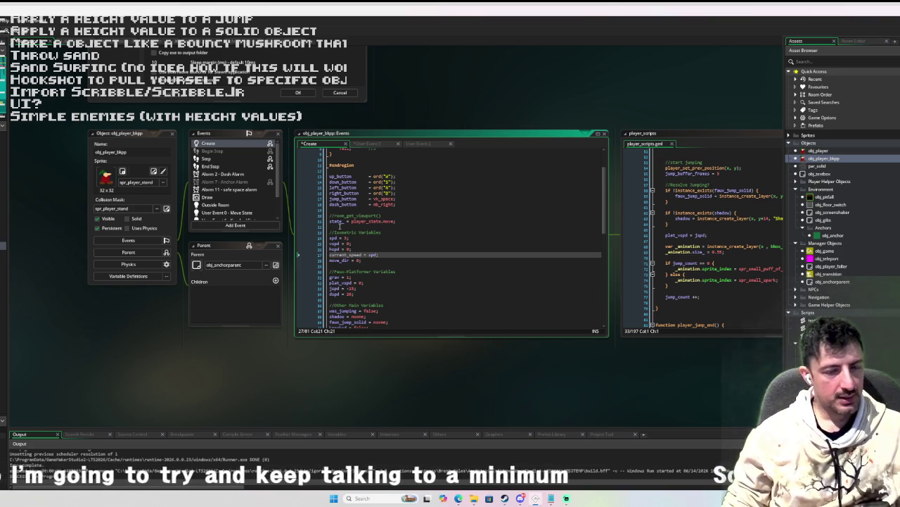
{"action": "left_click", "coordinate": [341, 260]}
{"action": "key", "text": "BackSpace"}
{"action": "key", "text": "BackSpace"}
{"action": "key", "text": "BackSpace"}
{"action": "type", "text": "curr"}
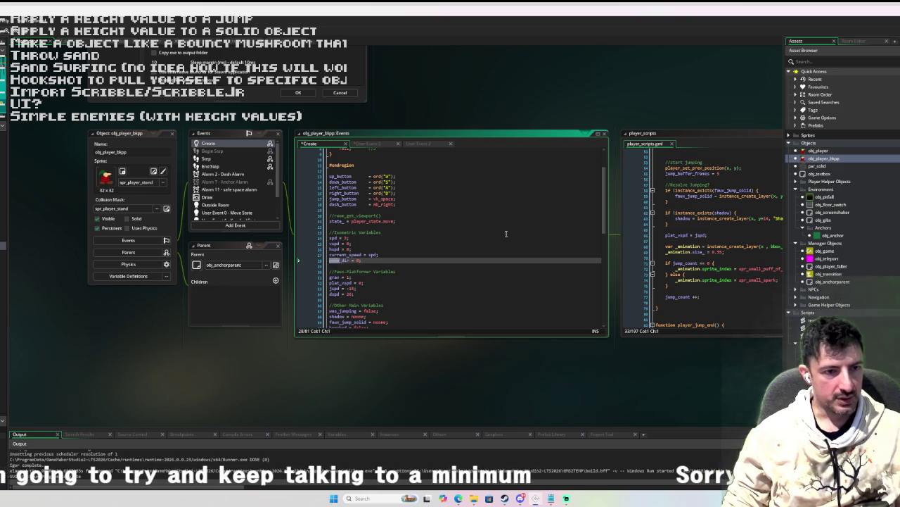
{"action": "type", "text": "ent"}
{"action": "left_click", "coordinate": [421, 259]}
{"action": "left_click", "coordinate": [390, 249]}
{"action": "key", "text": "Return"}
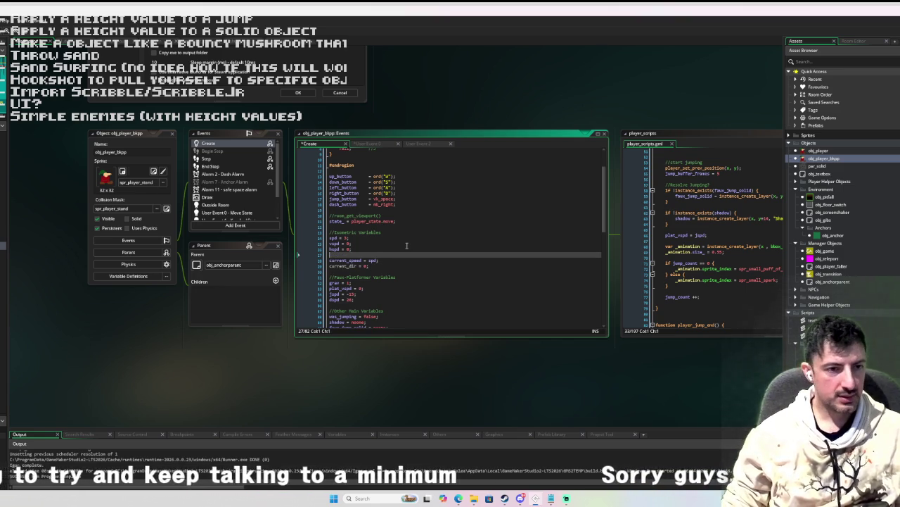
Step: Reopen the Move State code with the cursor after 'var _spd ='
{"action": "scroll", "coordinate": [249, 197], "scroll_direction": "down", "scroll_amount": 2}
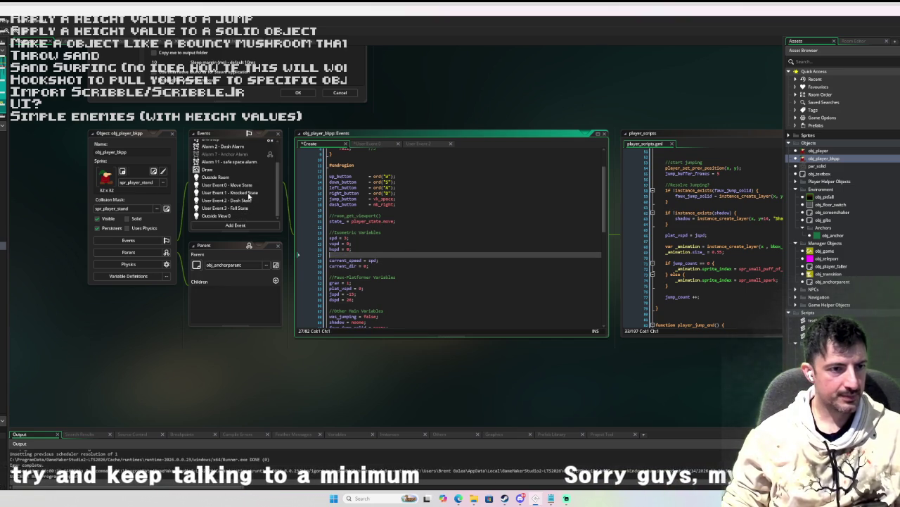
{"action": "left_click", "coordinate": [251, 187]}
{"action": "left_click", "coordinate": [363, 206]}
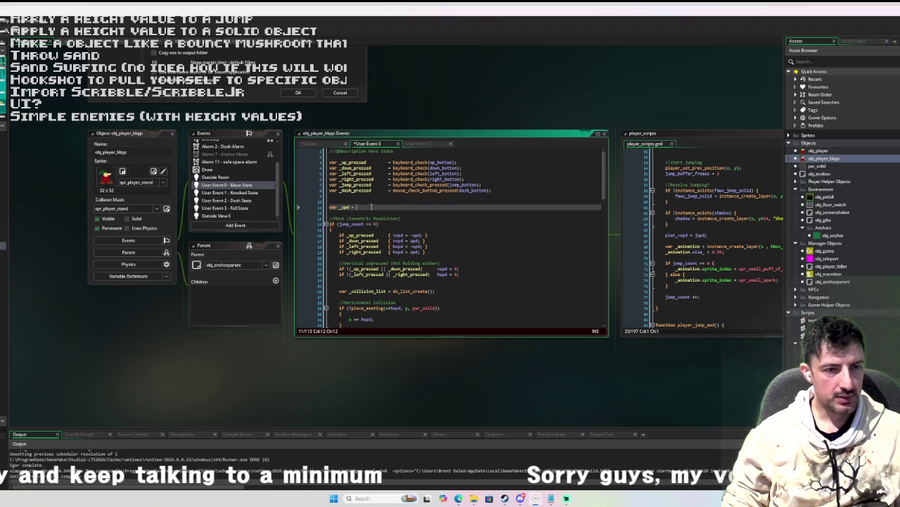
Step: Set 'var _spd = current_speed' and change spd to _spd in the direction checks
{"action": "type", "text": "current_speed;"}
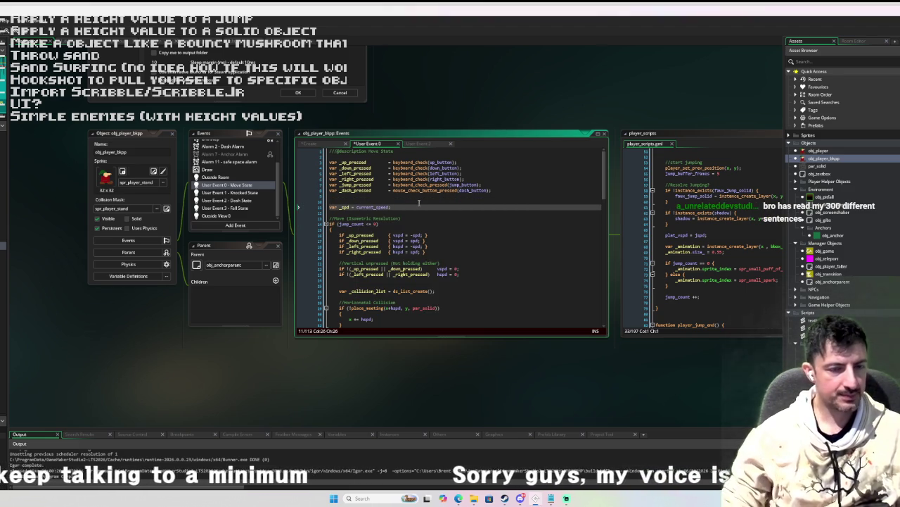
{"action": "double_click", "coordinate": [345, 207]}
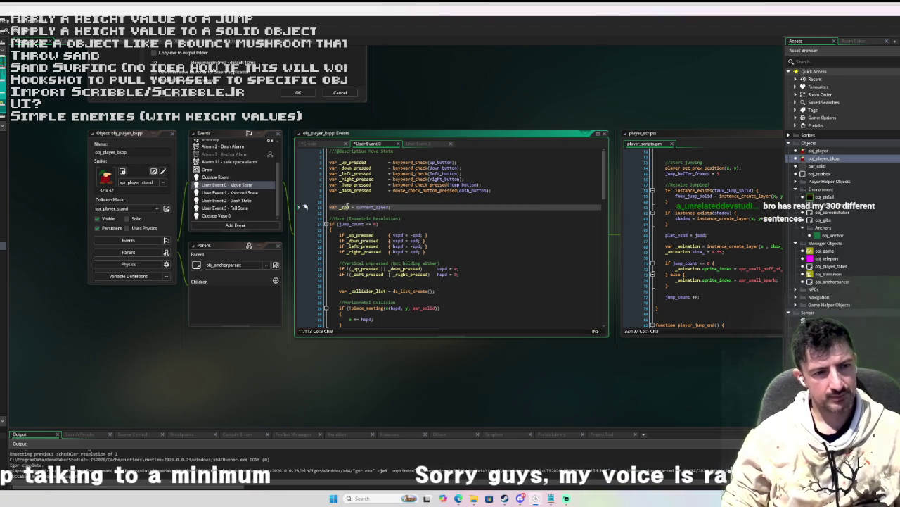
{"action": "left_click", "coordinate": [415, 235]}
{"action": "type", "text": "_"}
{"action": "left_click", "coordinate": [413, 240]}
{"action": "type", "text": "__"}
{"action": "left_click", "coordinate": [413, 251]}
{"action": "type", "text": "_"}
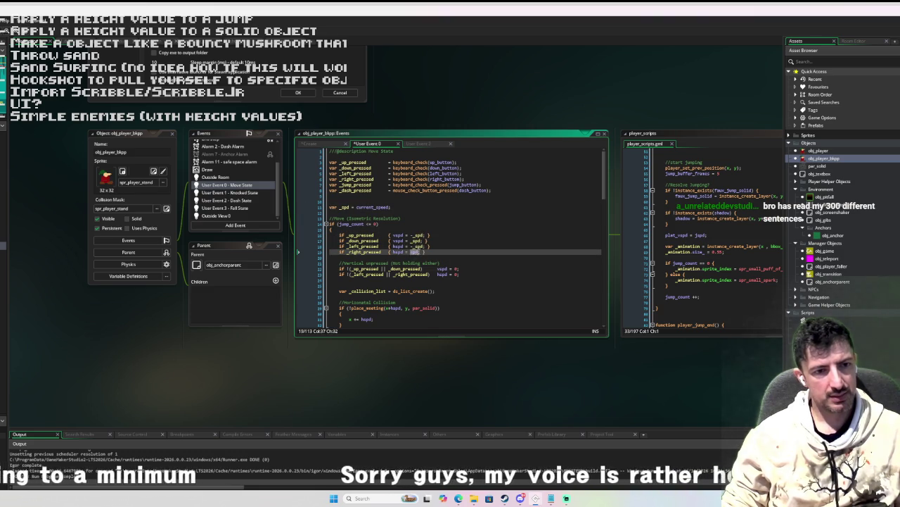
Step: Add the closing brace to the _right_pressed line
{"action": "scroll", "coordinate": [468, 255], "scroll_direction": "down", "scroll_amount": 2}
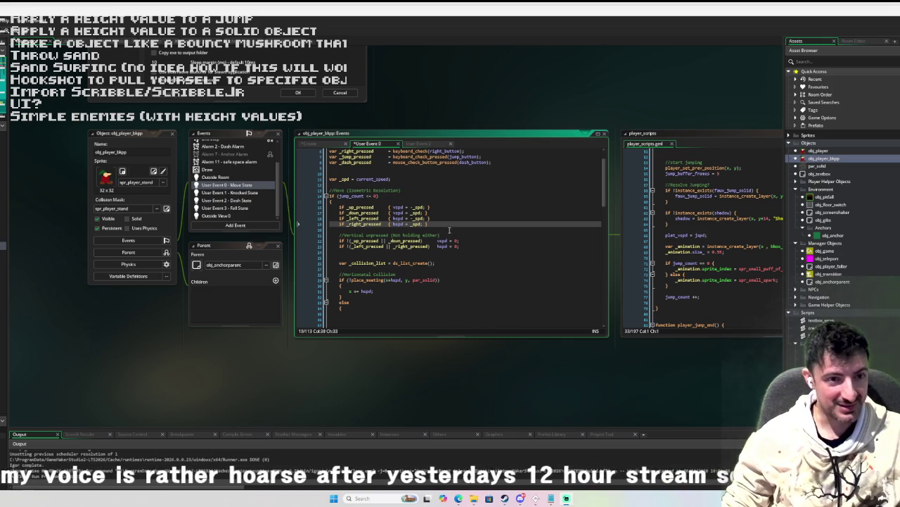
{"action": "scroll", "coordinate": [441, 236], "scroll_direction": "down", "scroll_amount": 3}
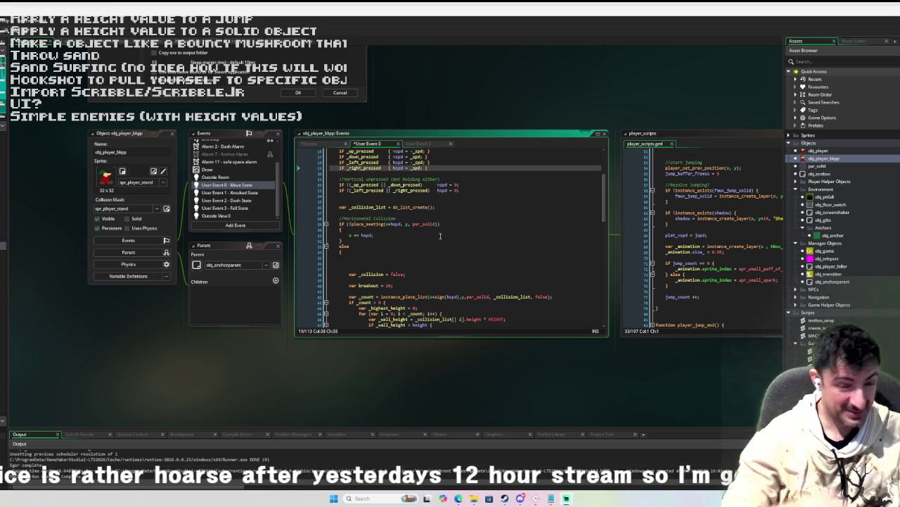
{"action": "scroll", "coordinate": [441, 236], "scroll_direction": "up", "scroll_amount": 3}
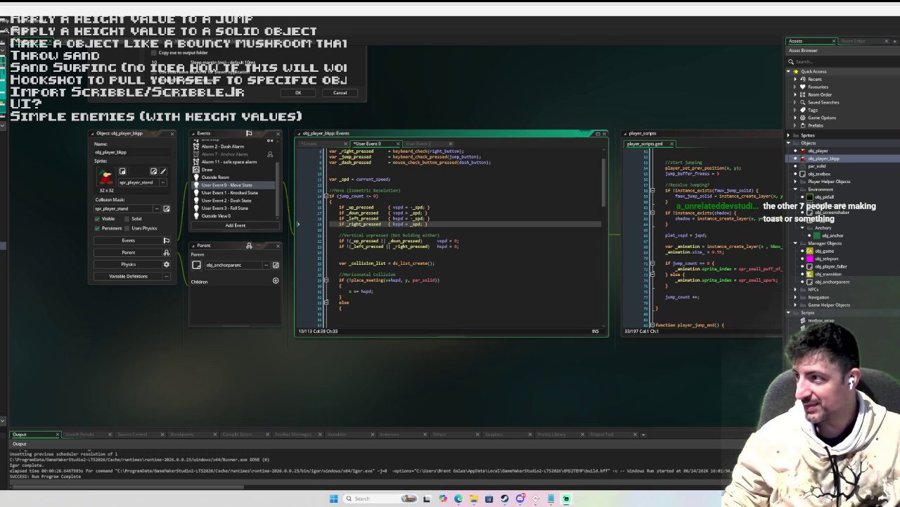
{"action": "type", "text": "}"}
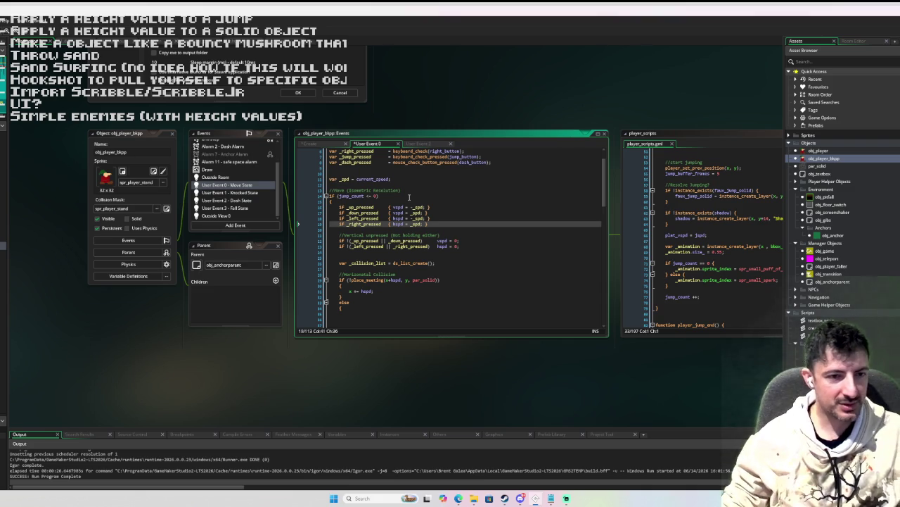
Step: Replace _spd with 1 in the up, down, left and right key checks
{"action": "scroll", "coordinate": [409, 197], "scroll_direction": "down", "scroll_amount": 2}
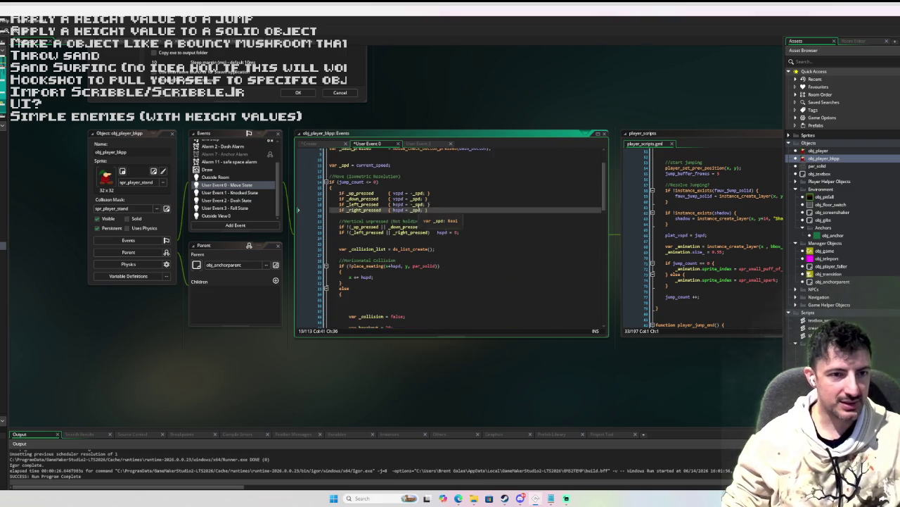
{"action": "scroll", "coordinate": [423, 205], "scroll_direction": "up", "scroll_amount": 2}
{"action": "left_click", "coordinate": [417, 188]}
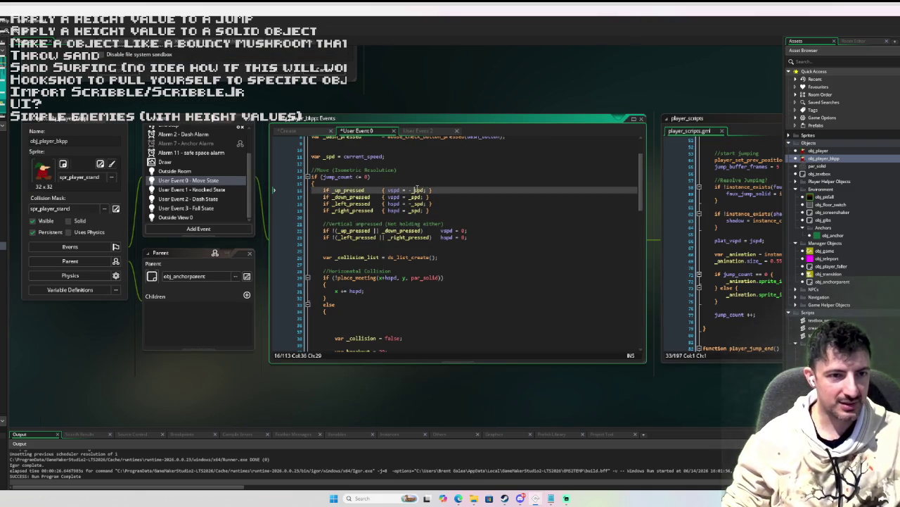
{"action": "double_click", "coordinate": [418, 190]}
{"action": "type", "text": "1"}
{"action": "double_click", "coordinate": [413, 197]}
{"action": "type", "text": "1"}
{"action": "double_click", "coordinate": [415, 204]}
{"action": "type", "text": "1"}
{"action": "double_click", "coordinate": [414, 211]}
{"action": "type", "text": "1"}
Step: After the unpressed checks, start the line 'hspd = lengthdir_x(_spd,'
{"action": "scroll", "coordinate": [448, 206], "scroll_direction": "down", "scroll_amount": 1}
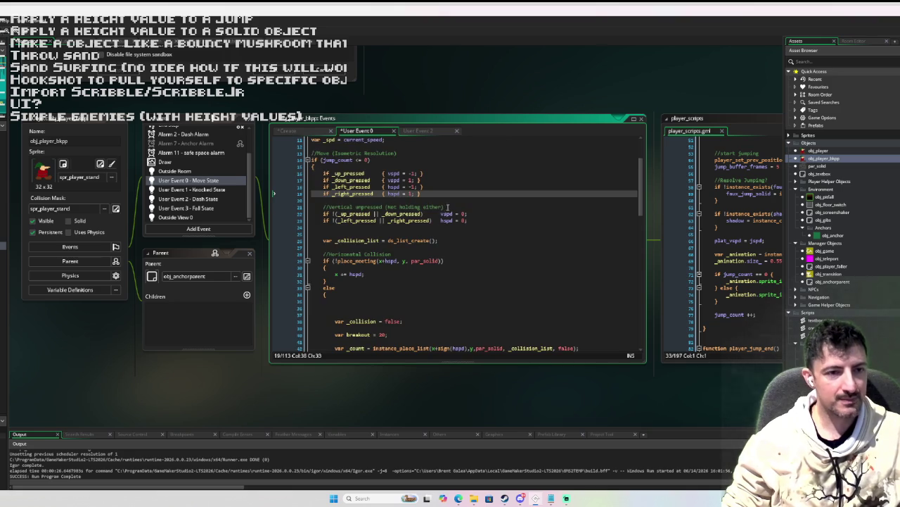
{"action": "key", "text": "Return"}
{"action": "key", "text": "Return"}
{"action": "key", "text": "Return"}
{"action": "key", "text": "Return"}
{"action": "key", "text": "Up"}
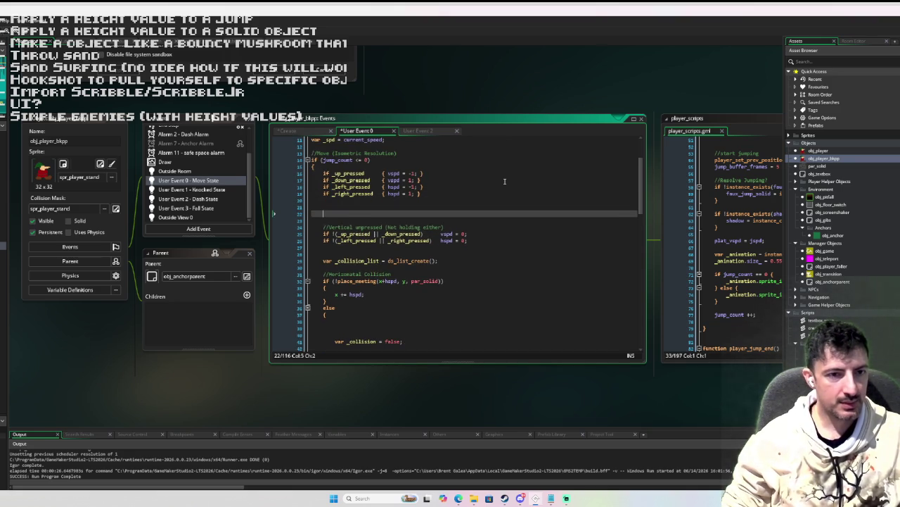
{"action": "key", "text": "BackSpace"}
{"action": "key", "text": "BackSpace"}
{"action": "key", "text": "BackSpace"}
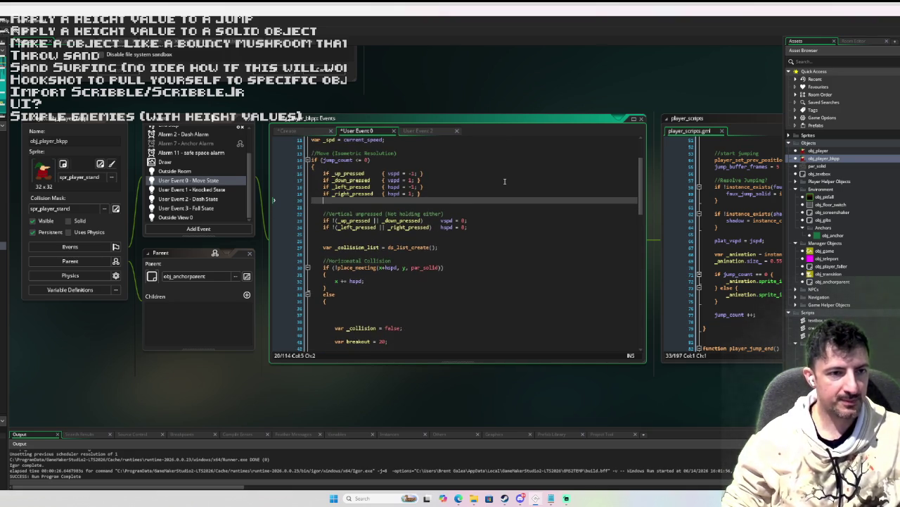
{"action": "key", "text": "Down"}
{"action": "key", "text": "Down"}
{"action": "key", "text": "Down"}
{"action": "key", "text": "Down"}
{"action": "key", "text": "End"}
{"action": "key", "text": "Return"}
{"action": "key", "text": "Return"}
{"action": "key", "text": "Return"}
{"action": "key", "text": "Up"}
{"action": "scroll", "coordinate": [508, 175], "scroll_direction": "up", "scroll_amount": 2}
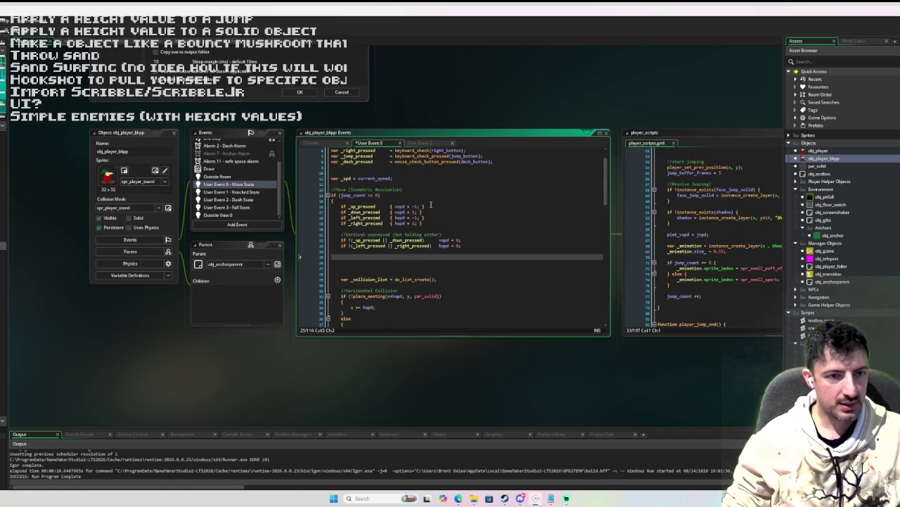
{"action": "type", "text": "var"}
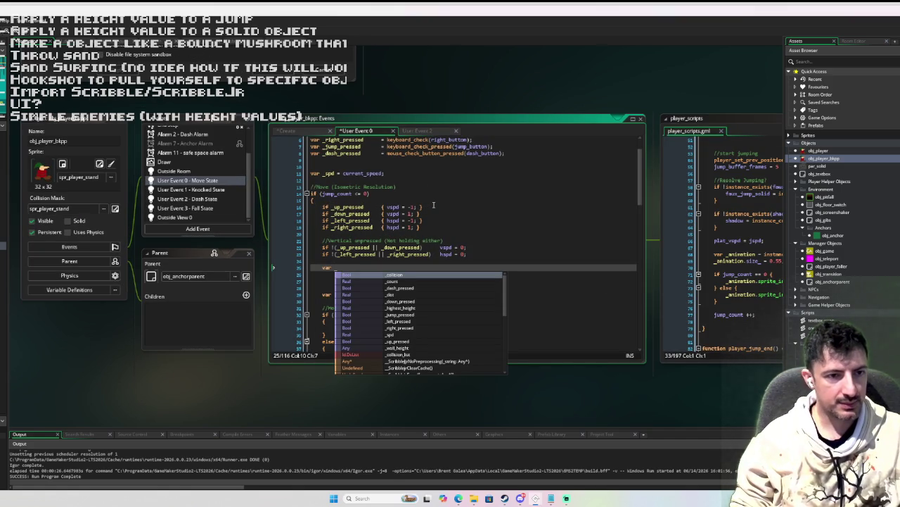
{"action": "key", "text": "BackSpace"}
{"action": "key", "text": "BackSpace"}
{"action": "key", "text": "BackSpace"}
{"action": "type", "text": "hsp"}
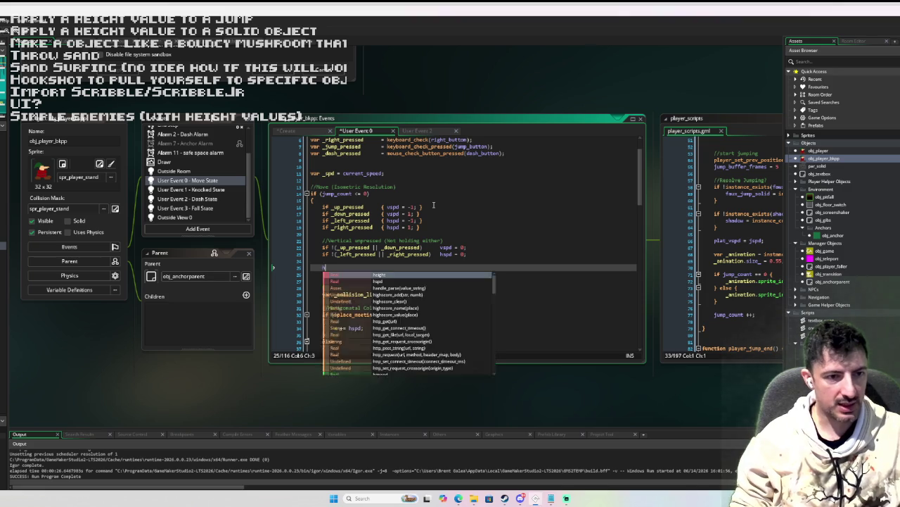
{"action": "key", "text": "Return"}
{"action": "type", "text": "= "}
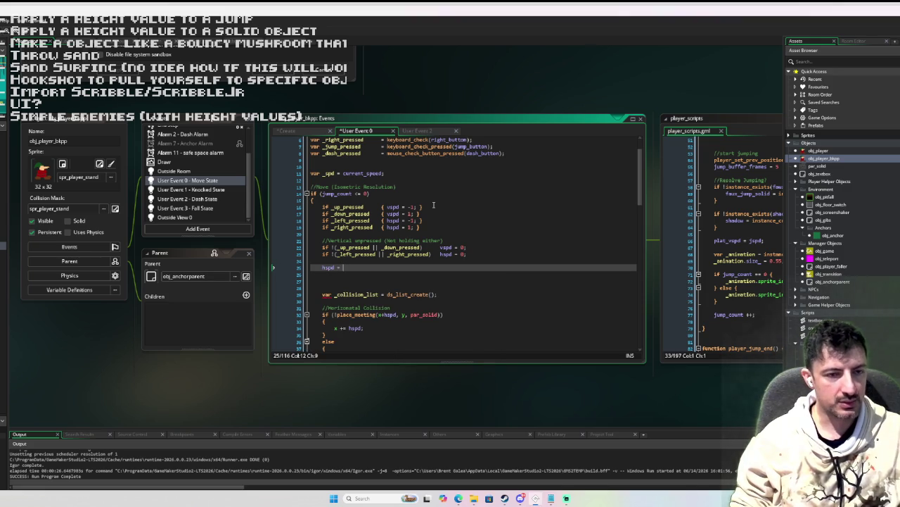
{"action": "type", "text": "lengthdir_"}
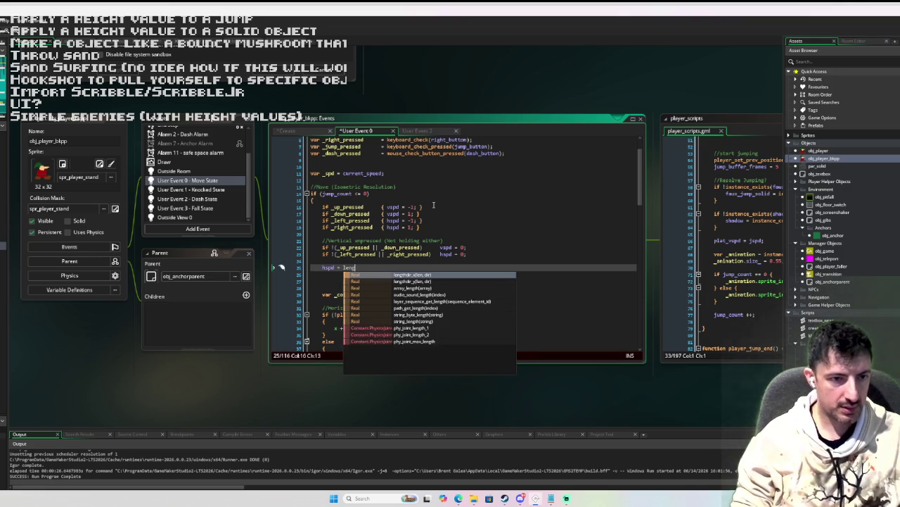
{"action": "type", "text": "x("}
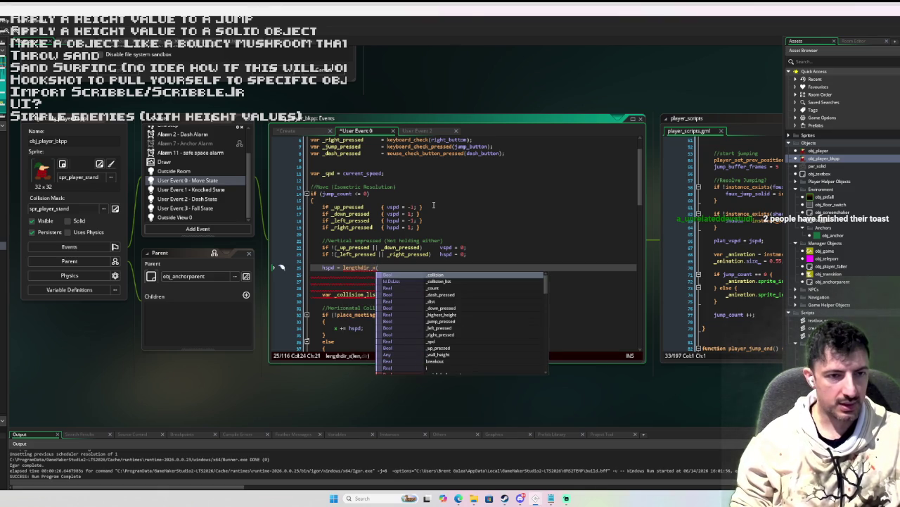
{"action": "type", "text": "_spd,"}
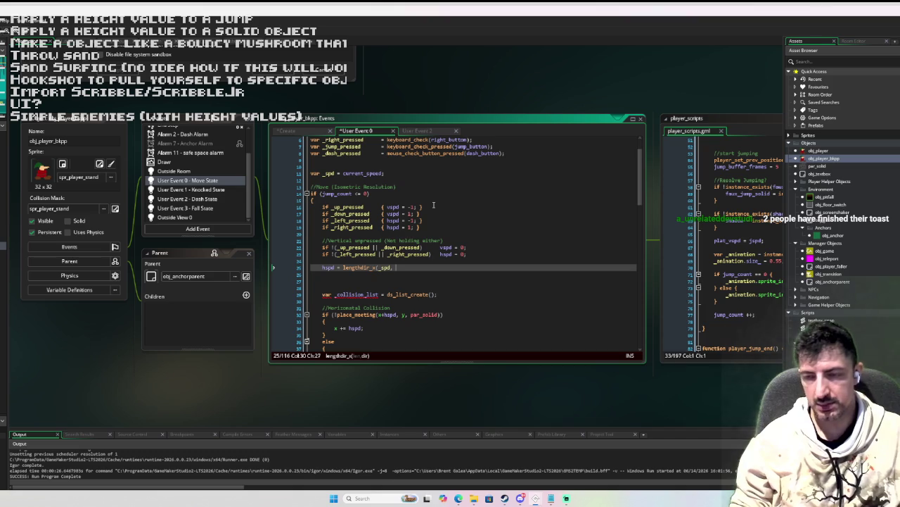
Step: Insert a 'current_dir =' line above the hspd calculation
{"action": "key", "text": "Home"}
{"action": "key", "text": "Return"}
{"action": "key", "text": "Return"}
{"action": "key", "text": "Up"}
{"action": "key", "text": "Up"}
{"action": "type", "text": "var"}
{"action": "key", "text": "BackSpace"}
{"action": "key", "text": "BackSpace"}
{"action": "key", "text": "BackSpace"}
{"action": "type", "text": "current_dir ="}
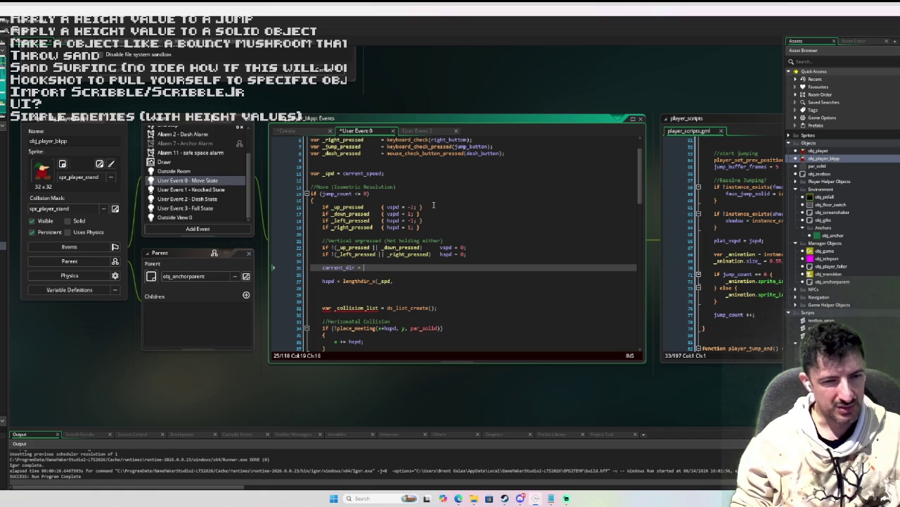
Step: Complete the line as 'current_dir = point_direction(0,0,hspd,vspd)'
{"action": "type", "text": "point_dir"}
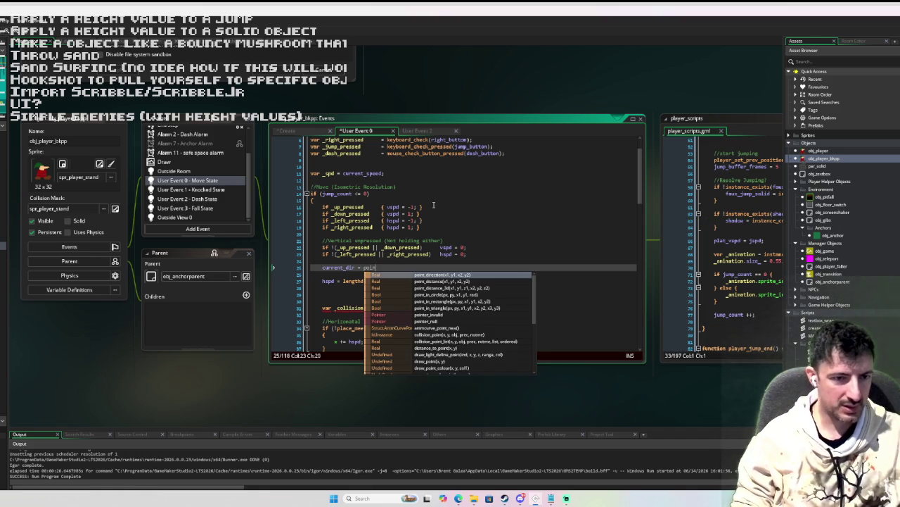
{"action": "key", "text": "Return"}
{"action": "type", "text": "0,"}
{"action": "key", "text": "BackSpace"}
{"action": "key", "text": "BackSpace"}
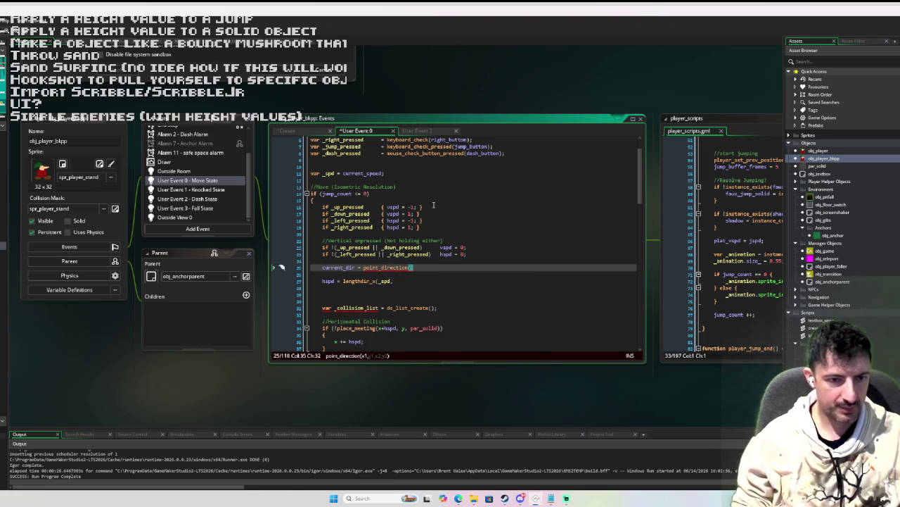
{"action": "type", "text": "0,0,"}
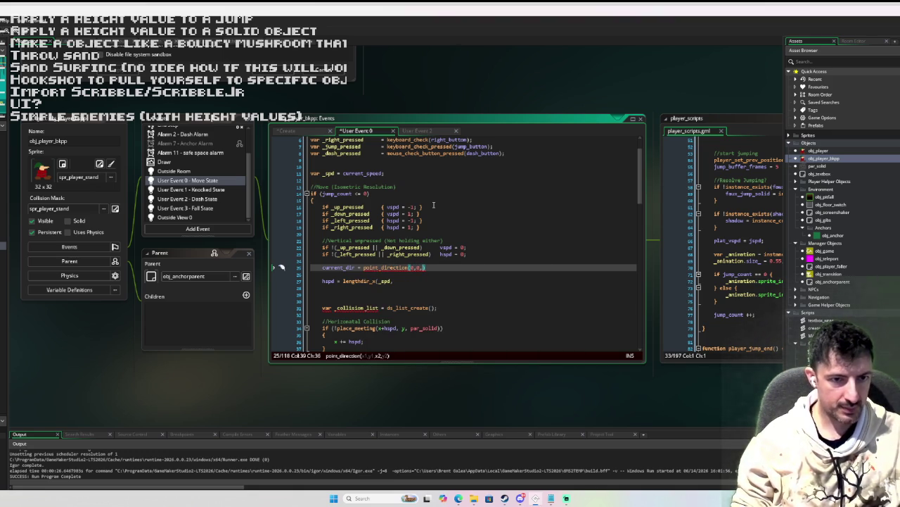
{"action": "type", "text": "hspd"}
{"action": "type", "text": ",vspd"}
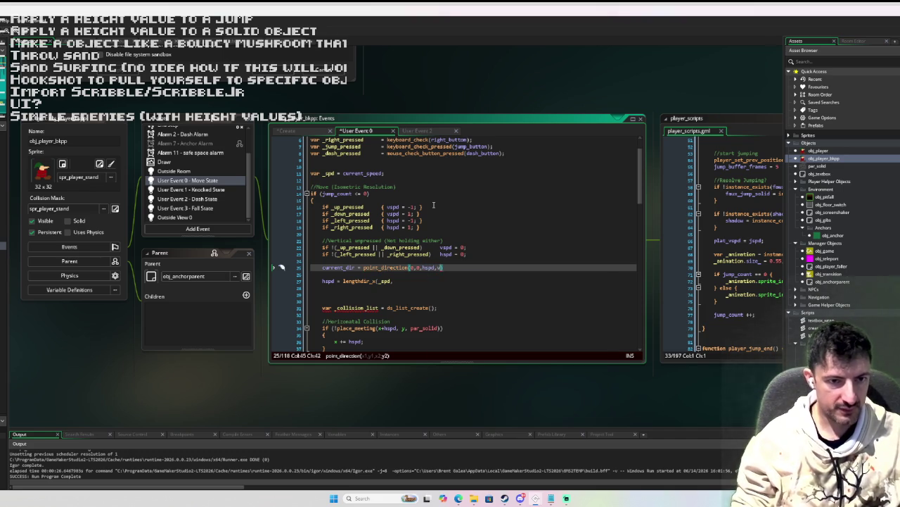
{"action": "type", "text": ");"}
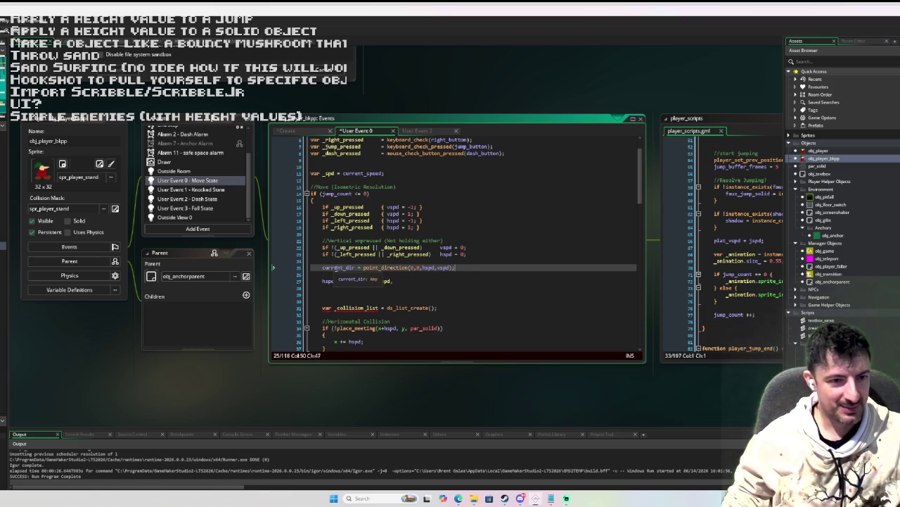
{"action": "left_click", "coordinate": [397, 281]}
Step: Finish the hspd lengthdir_x line and duplicate it as vspd = lengthdir_y(_spd, current_dir);
{"action": "type", "text": "current_dir"}
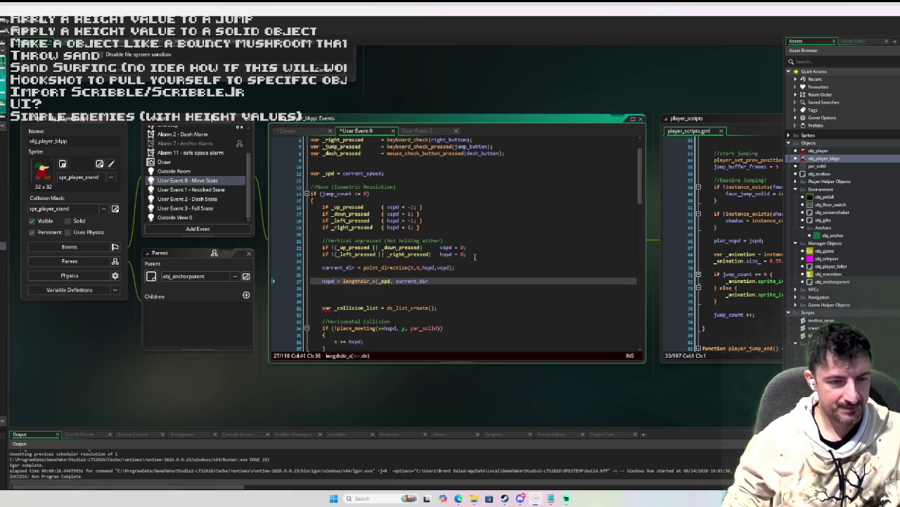
{"action": "type", "text": ");"}
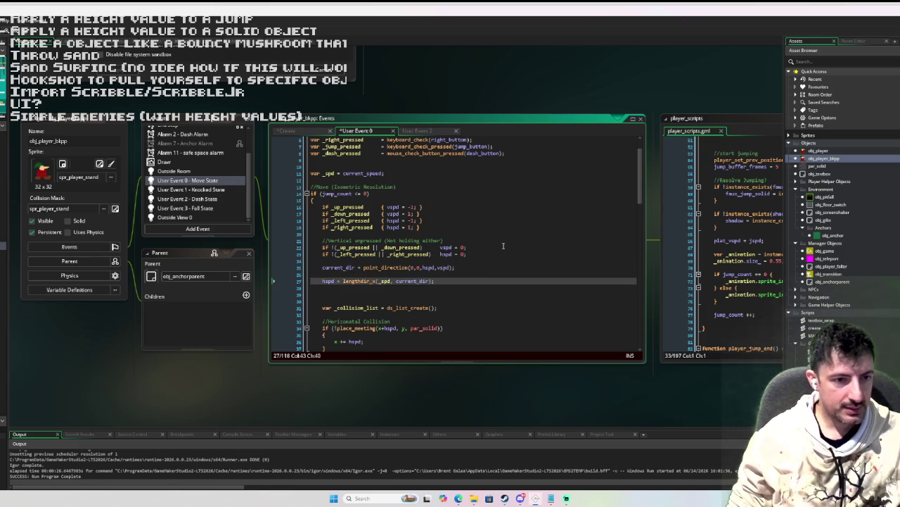
{"action": "key", "text": "ctrl+d"}
{"action": "key", "text": "ctrl+Left"}
{"action": "key", "text": "ctrl+Left"}
{"action": "key", "text": "ctrl+Left"}
{"action": "key", "text": "BackSpace"}
{"action": "key", "text": "BackSpace"}
{"action": "type", "text": "y("}
{"action": "key", "text": "Home"}
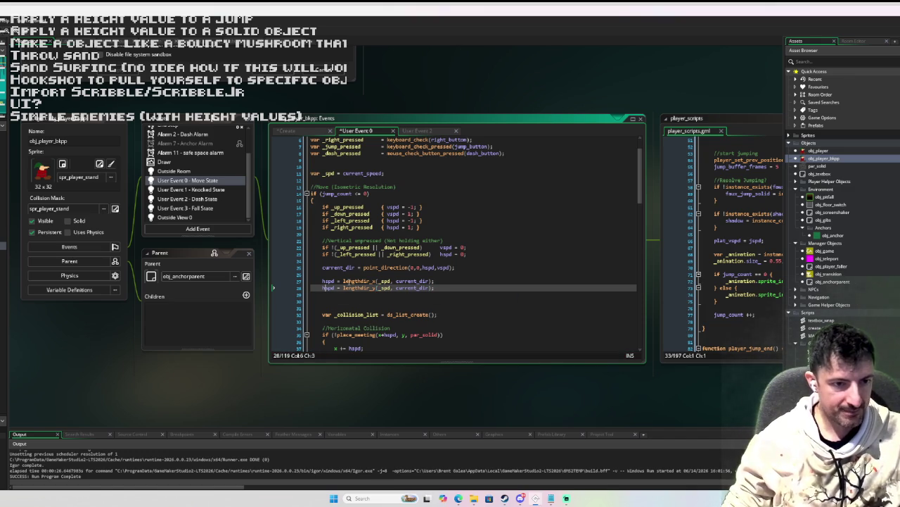
{"action": "key", "text": "Delete"}
{"action": "type", "text": "v"}
{"action": "key", "text": "Escape"}
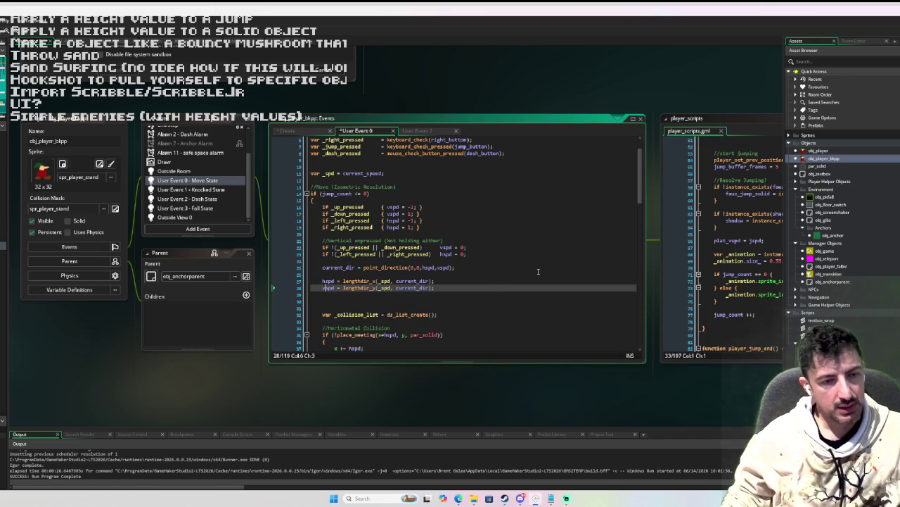
Step: Start a '//normalize direction' comment line above the hspd and vspd lines
{"action": "left_click", "coordinate": [534, 279]}
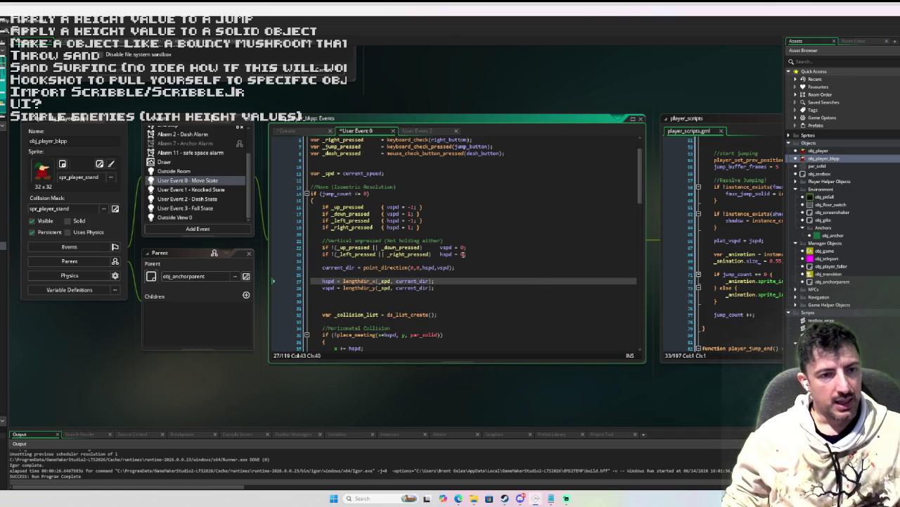
{"action": "scroll", "coordinate": [436, 279], "scroll_direction": "down", "scroll_amount": 3}
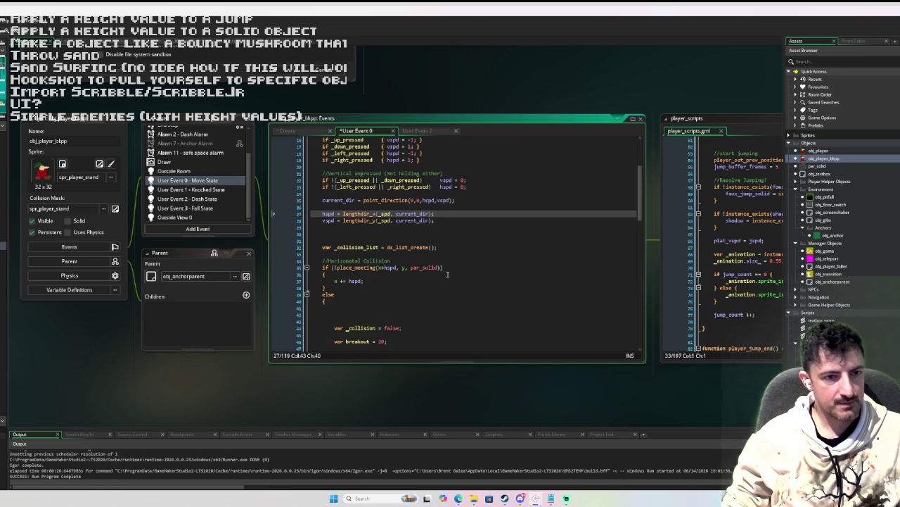
{"action": "scroll", "coordinate": [446, 275], "scroll_direction": "up", "scroll_amount": 2}
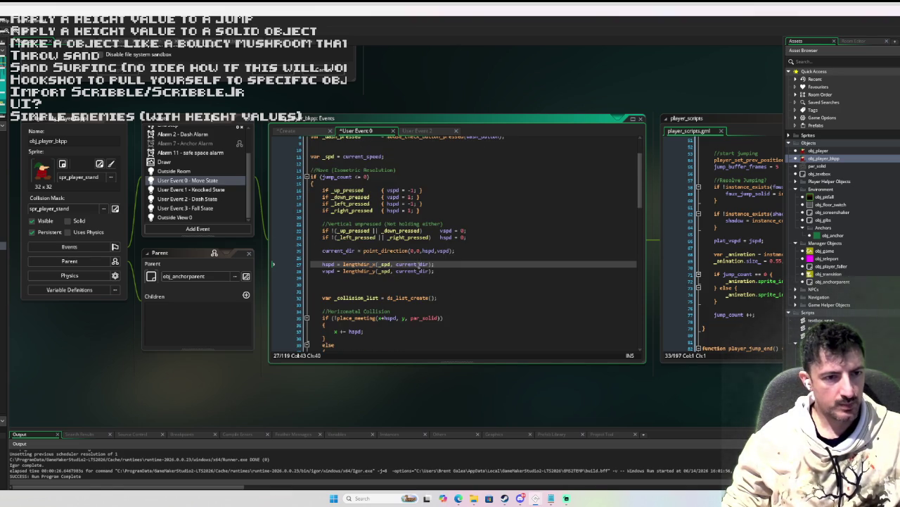
{"action": "left_click", "coordinate": [338, 256]}
{"action": "key", "text": "Return"}
{"action": "type", "text": "//"}
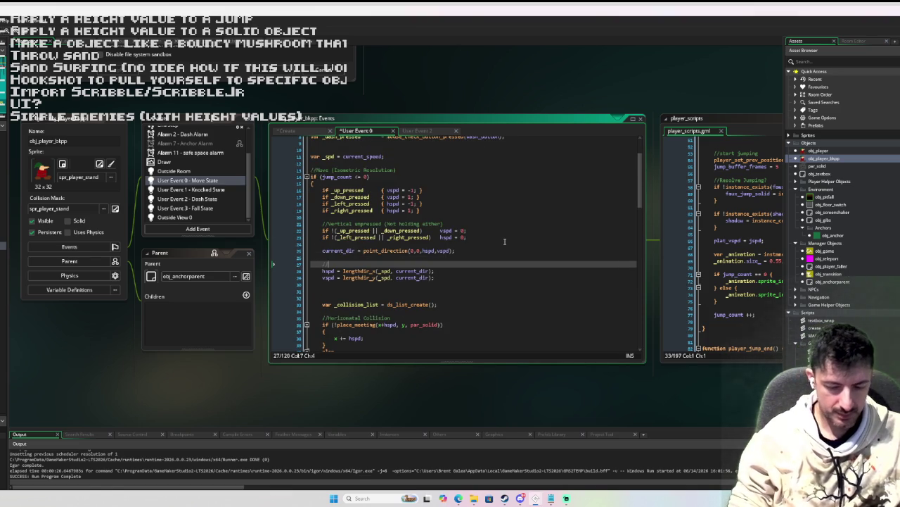
{"action": "type", "text": "normalize direction"}
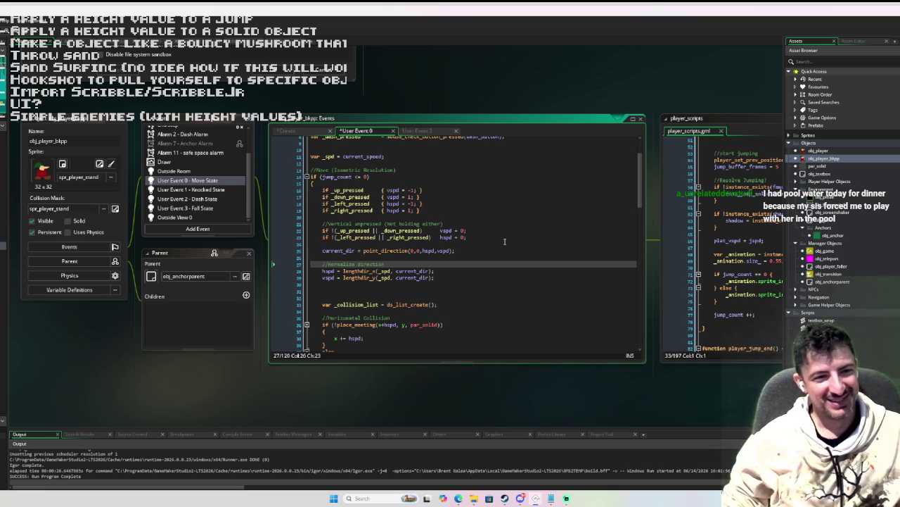
Step: Move to the blank line below the lengthdir speed lines and launch a test run with F5
{"action": "key", "text": "Up"}
{"action": "key", "text": "Up"}
{"action": "key", "text": "Down"}
{"action": "key", "text": "Down"}
{"action": "key", "text": "Down"}
{"action": "key", "text": "Down"}
{"action": "key", "text": "Down"}
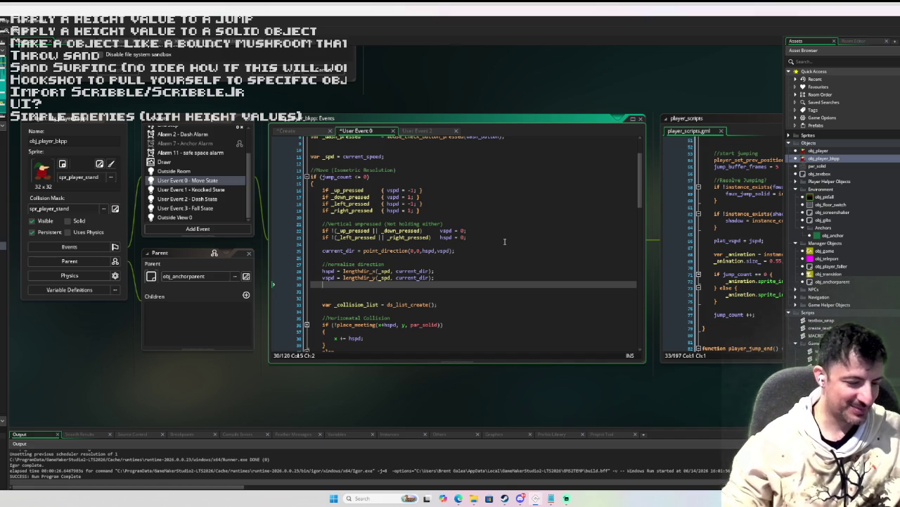
{"action": "scroll", "coordinate": [505, 241], "scroll_direction": "down", "scroll_amount": 1}
{"action": "key", "text": "Down"}
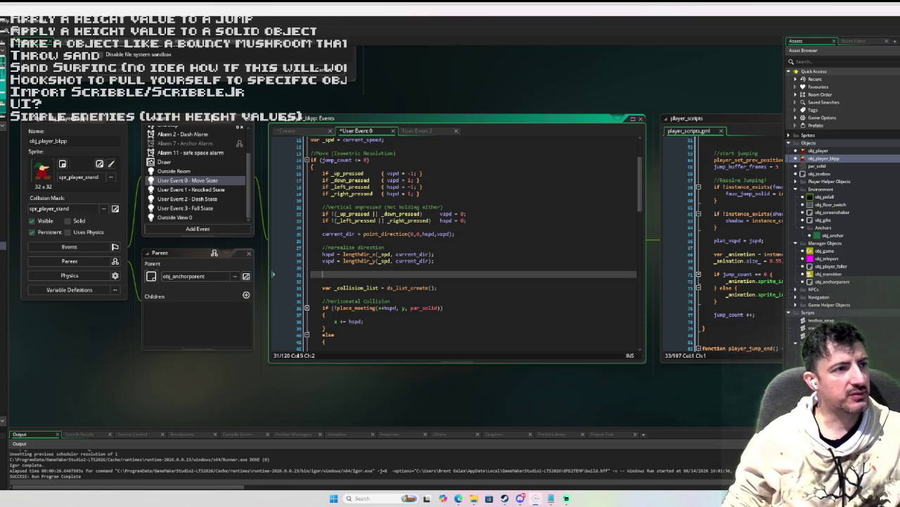
{"action": "key", "text": "F5"}
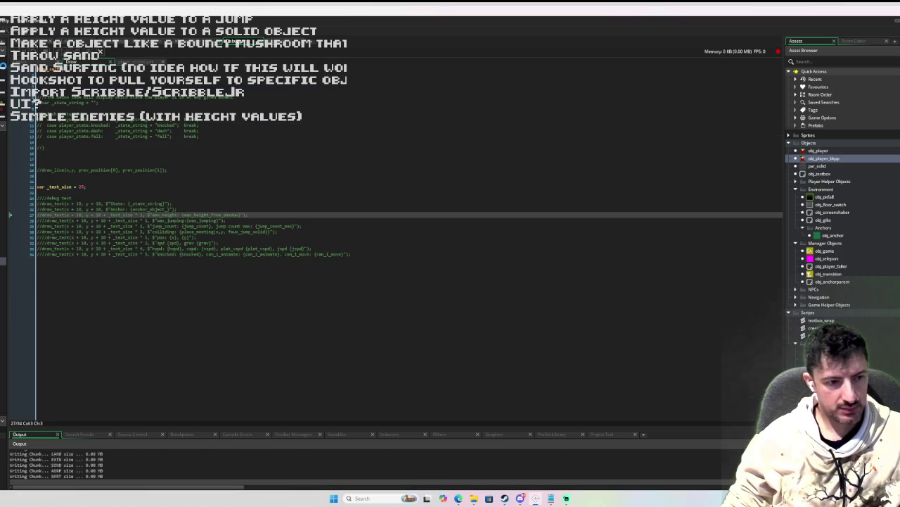
Step: Walk the player toward the door and around the new level in all directions
{"action": "key", "text": "Left"}
{"action": "key", "text": "Down"}
{"action": "key", "text": "Left"}
{"action": "key", "text": "Up"}
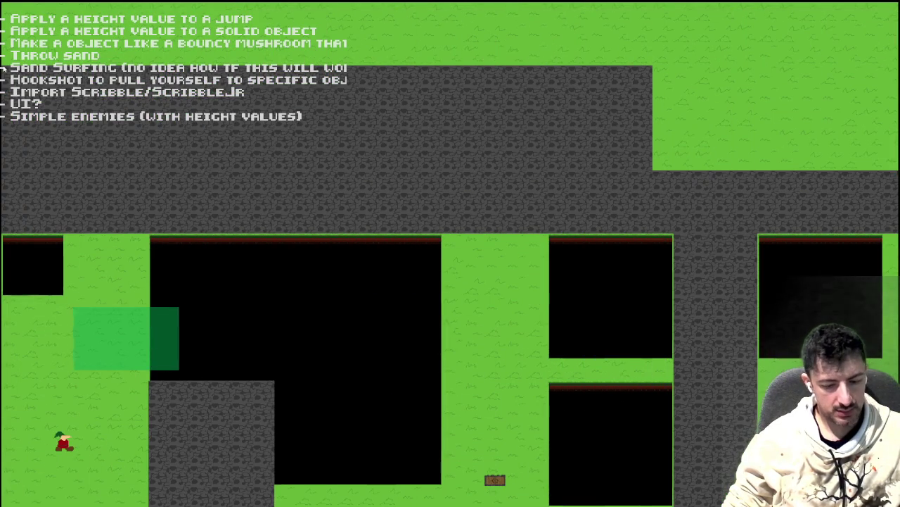
{"action": "key", "text": "Down"}
{"action": "key", "text": "Left"}
{"action": "key", "text": "Up"}
{"action": "key", "text": "Right"}
{"action": "key", "text": "Left"}
{"action": "key", "text": "Down"}
Step: Make the player jump repeatedly while steering in every direction across the map
{"action": "key", "text": "Up"}
{"action": "key", "text": "Right"}
{"action": "key", "text": "Left"}
{"action": "key", "text": "Down"}
{"action": "key", "text": "space"}
{"action": "key", "text": "Up"}
{"action": "key", "text": "Right"}
{"action": "key", "text": "Down"}
{"action": "key", "text": "Left"}
{"action": "key", "text": "space"}
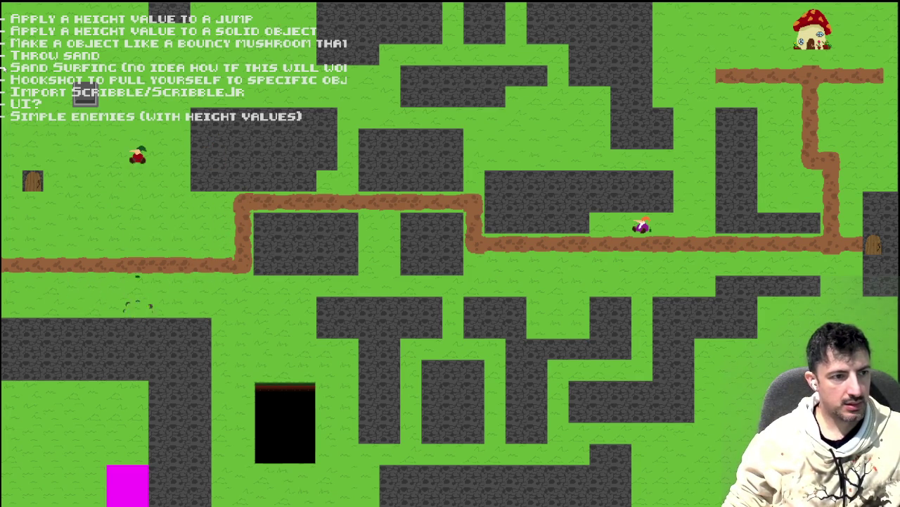
{"action": "key", "text": "Up"}
{"action": "key", "text": "space"}
{"action": "key", "text": "Down"}
{"action": "key", "text": "space"}
{"action": "key", "text": "space"}
{"action": "key", "text": "Down"}
{"action": "key", "text": "Left"}
{"action": "key", "text": "space"}
{"action": "key", "text": "Right"}
{"action": "key", "text": "Left"}
Step: Walk and jump the player onto the dirt path, then close the running game
{"action": "key", "text": "space"}
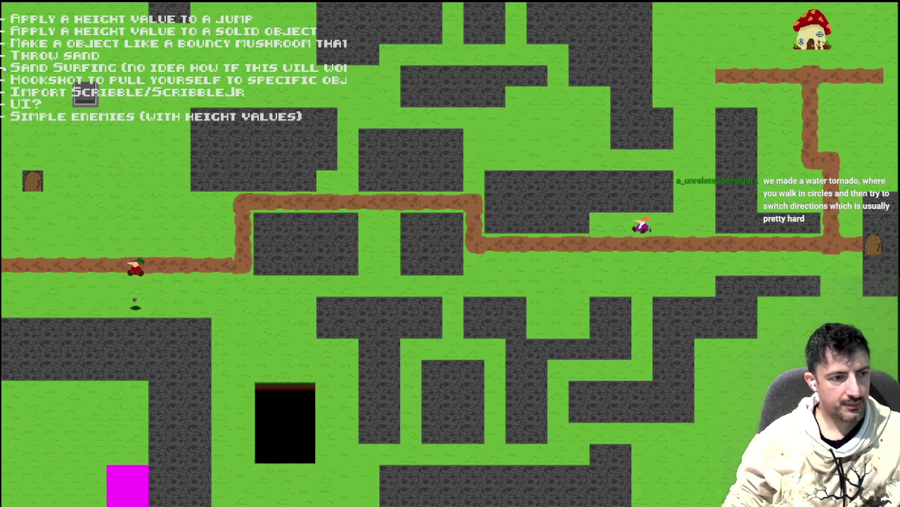
{"action": "key", "text": "Up"}
{"action": "key", "text": "Right"}
{"action": "key", "text": "Down"}
{"action": "key", "text": "space"}
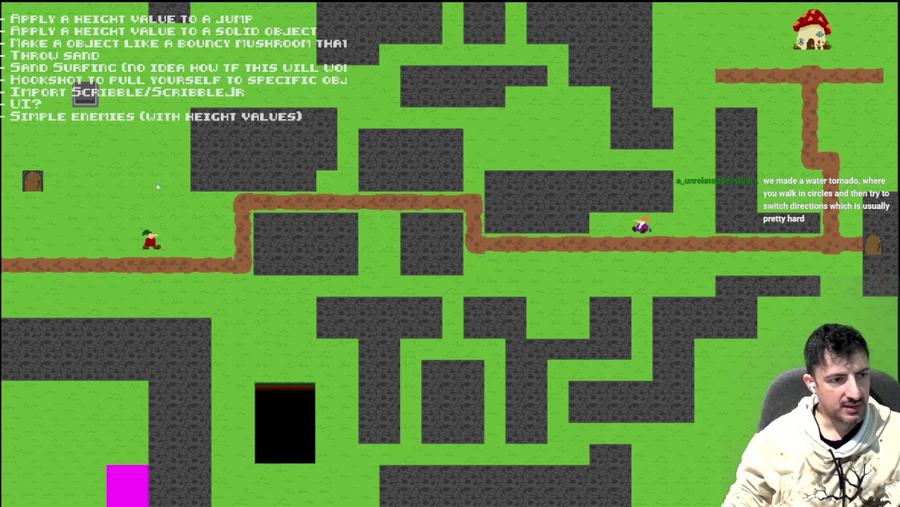
{"action": "key", "text": "Down"}
{"action": "key", "text": "Right"}
{"action": "key", "text": "space"}
{"action": "key", "text": "Right"}
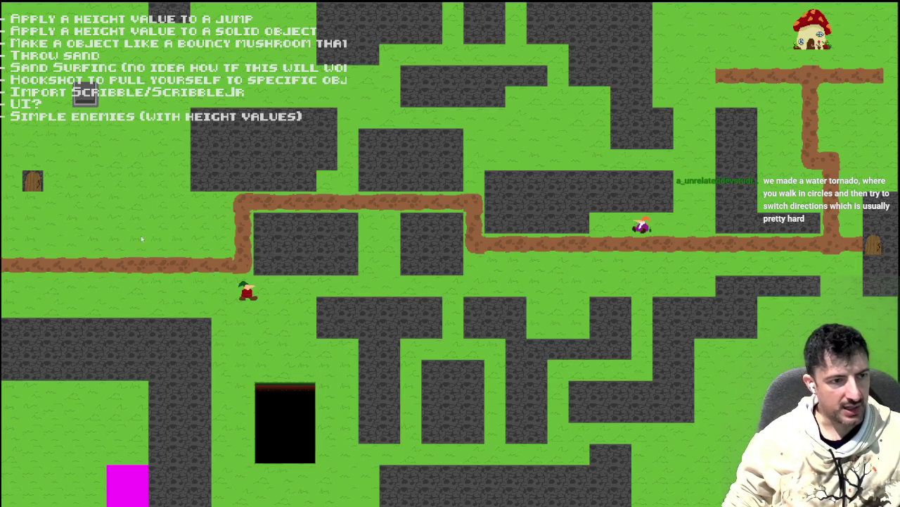
{"action": "key", "text": "Left"}
{"action": "key", "text": "Down"}
{"action": "key", "text": "space"}
{"action": "key", "text": "Right"}
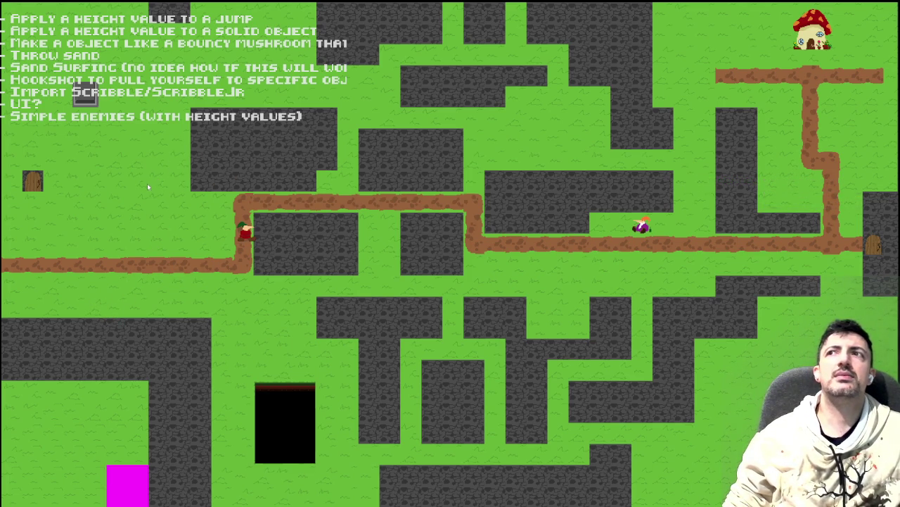
{"action": "key", "text": "Escape"}
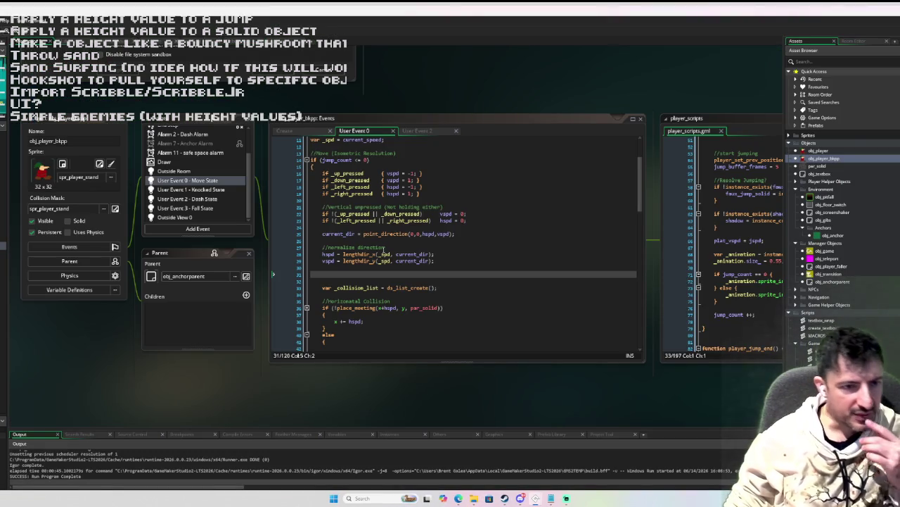
Step: Delete the two blank lines in the Horizontal Collision else block, then switch to the level room
{"action": "scroll", "coordinate": [331, 236], "scroll_direction": "up", "scroll_amount": 1}
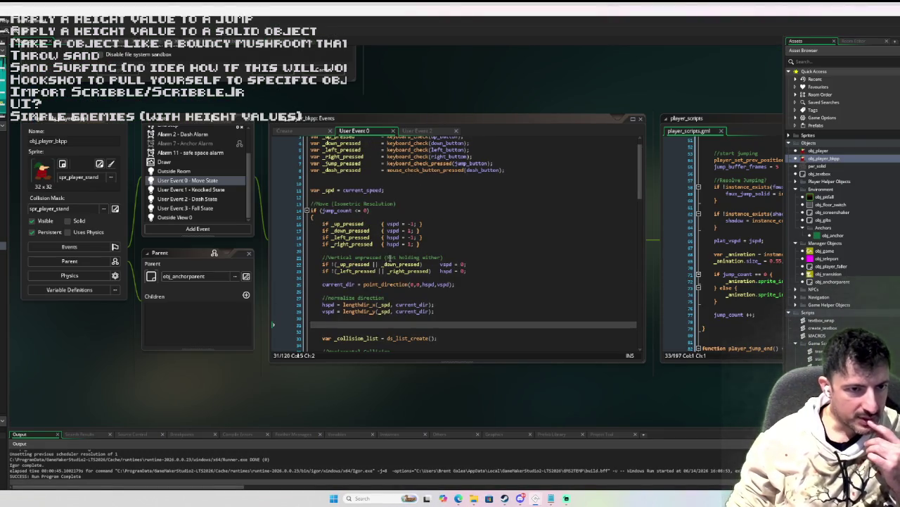
{"action": "mouse_move", "coordinate": [378, 252]}
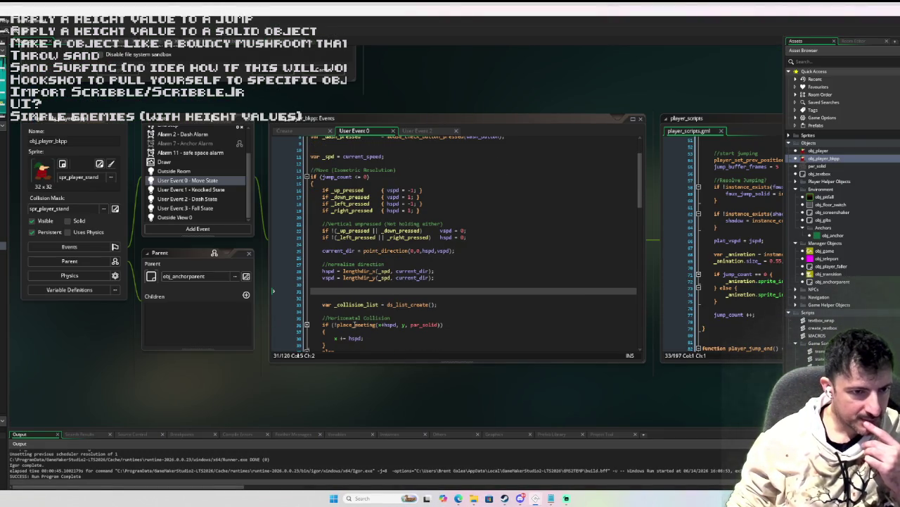
{"action": "mouse_move", "coordinate": [343, 305]}
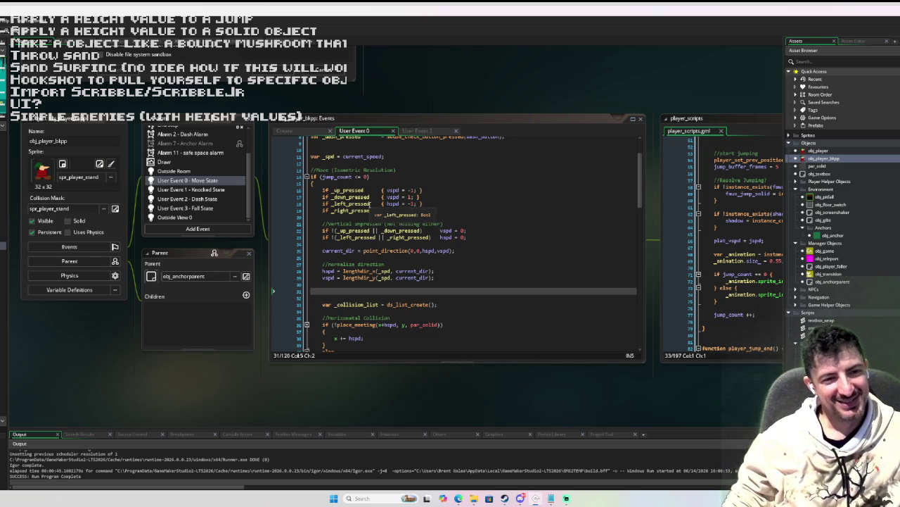
{"action": "scroll", "coordinate": [442, 251], "scroll_direction": "down", "scroll_amount": 3}
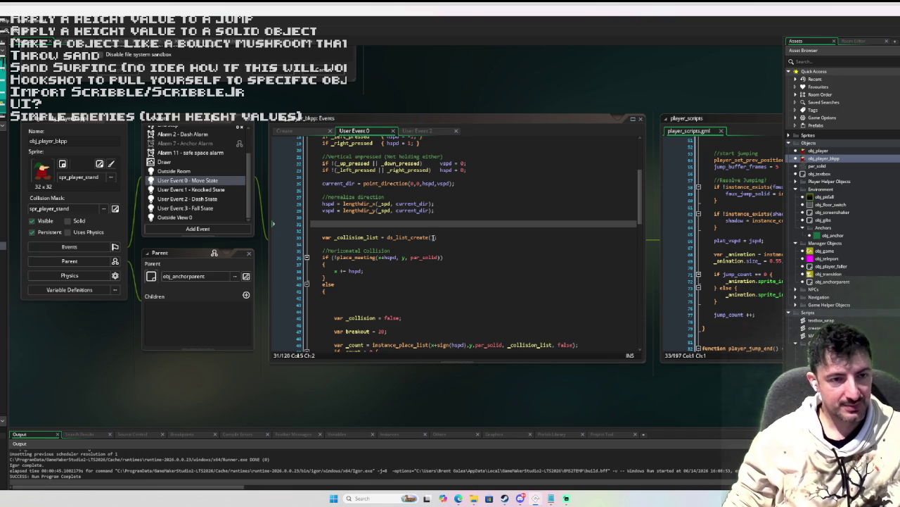
{"action": "left_click", "coordinate": [421, 227]}
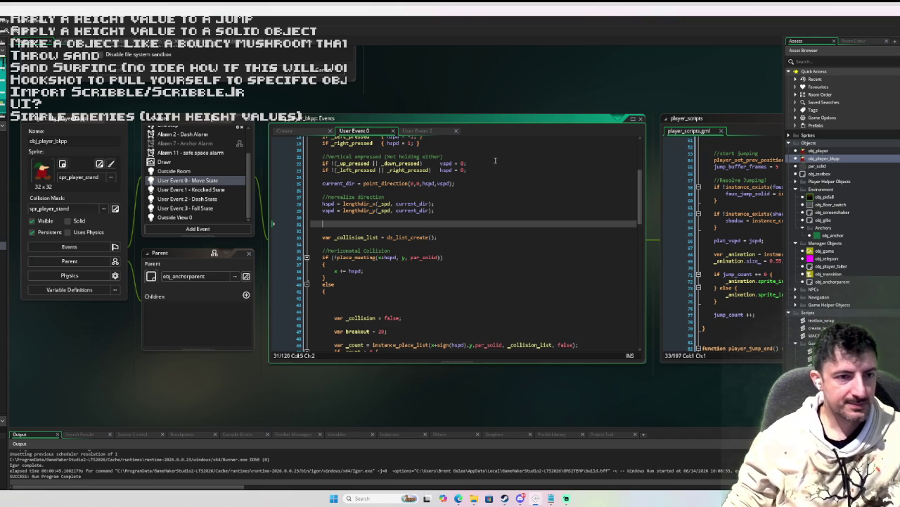
{"action": "scroll", "coordinate": [464, 199], "scroll_direction": "up", "scroll_amount": 1}
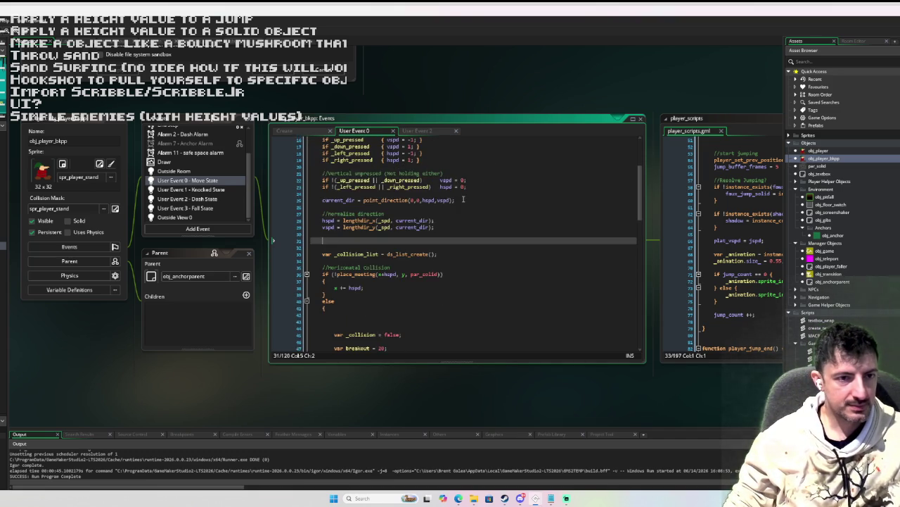
{"action": "scroll", "coordinate": [464, 199], "scroll_direction": "down", "scroll_amount": 4}
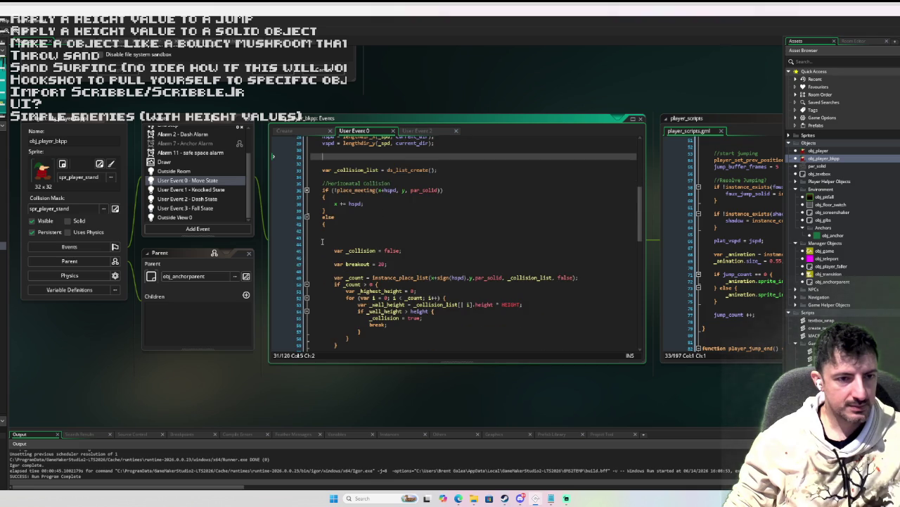
{"action": "left_click", "coordinate": [312, 237]}
{"action": "key", "text": "BackSpace"}
{"action": "key", "text": "BackSpace"}
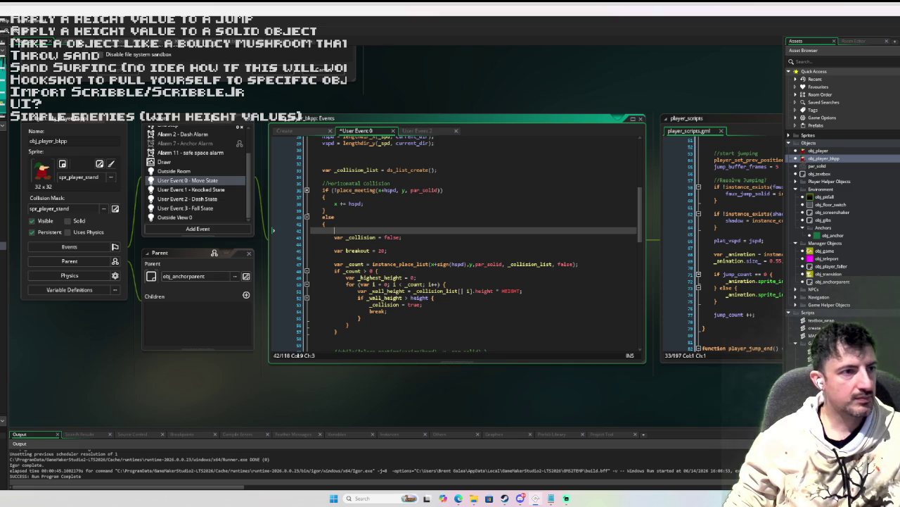
{"action": "key", "text": "ctrl+Tab"}
{"action": "key", "text": "ctrl+Tab"}
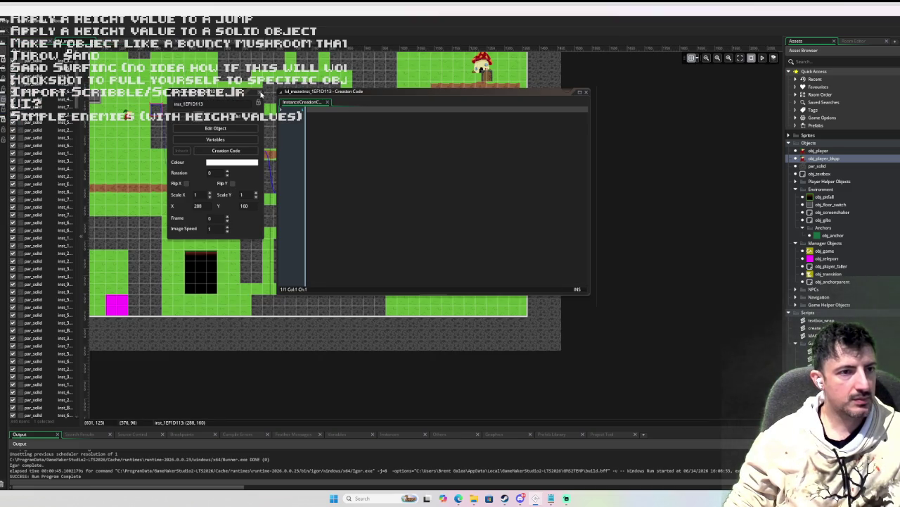
Step: Delete a group of small solid wall blocks and the lower part of the vertical wall
{"action": "left_click", "coordinate": [262, 95]}
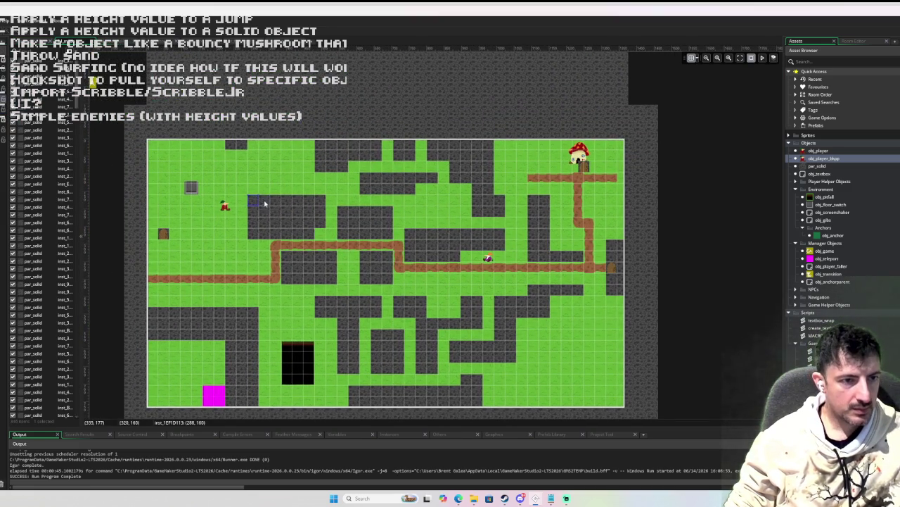
{"action": "double_click", "coordinate": [255, 202]}
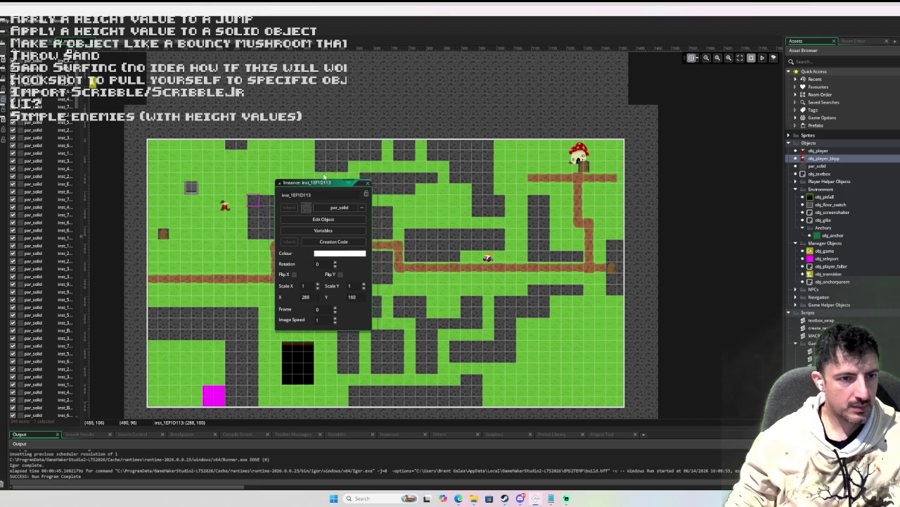
{"action": "left_click", "coordinate": [368, 183]}
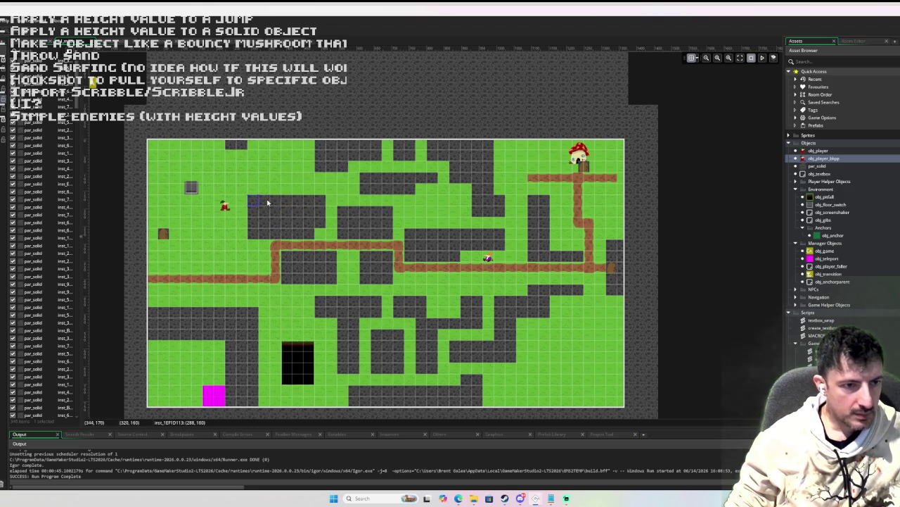
{"action": "mouse_move", "coordinate": [270, 200]}
{"action": "left_mouse_down"}
{"action": "mouse_move", "coordinate": [294, 245]}
{"action": "mouse_move", "coordinate": [306, 242]}
{"action": "left_mouse_up"}
{"action": "key", "text": "Delete"}
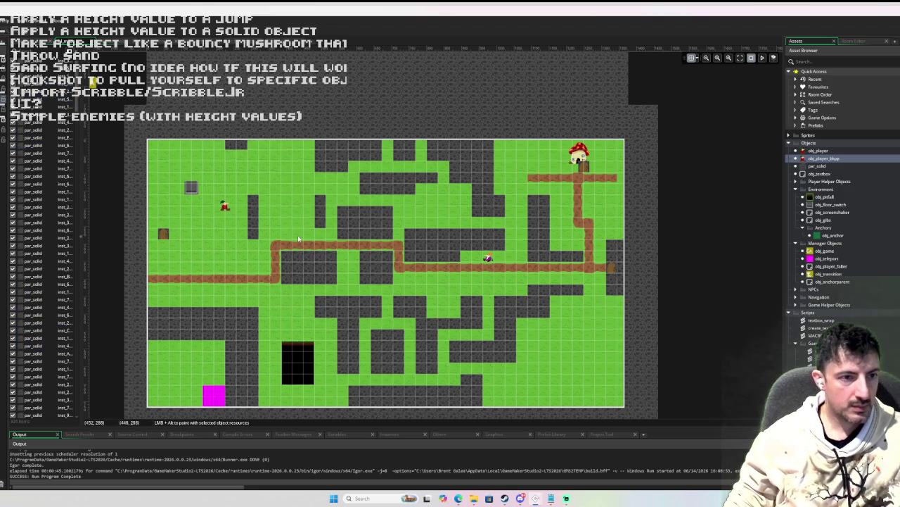
{"action": "left_click_drag", "start_coordinate": [273, 214], "coordinate": [237, 240]}
{"action": "key", "text": "Delete"}
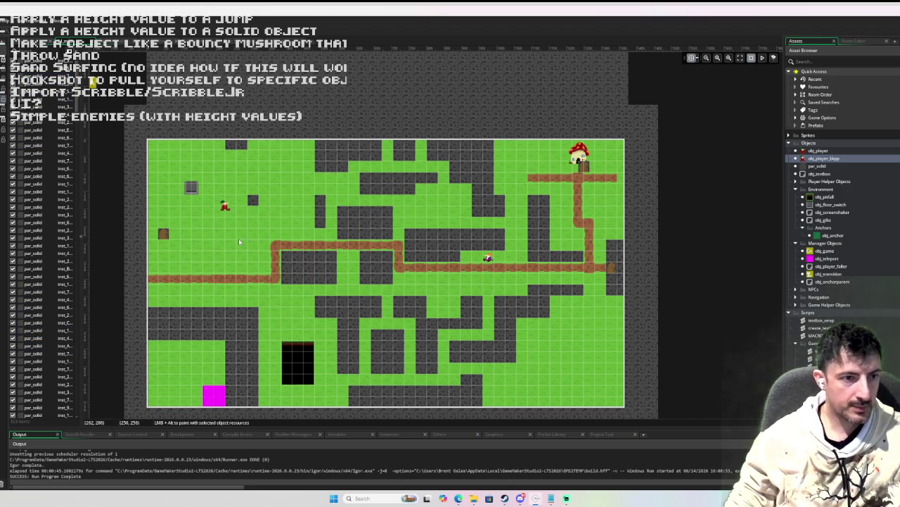
Step: Stretch a small solid block into a bigger wall and delete the leftover small blocks beside it
{"action": "left_click", "coordinate": [255, 204]}
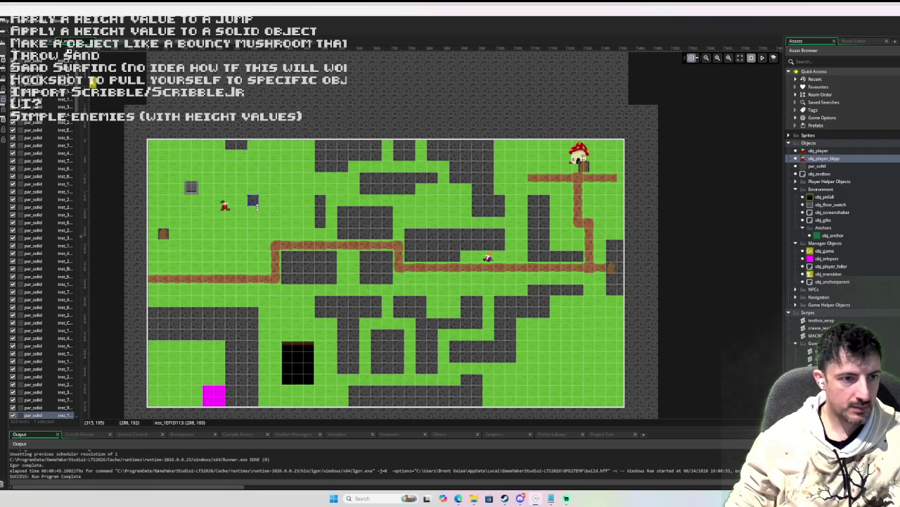
{"action": "mouse_move", "coordinate": [257, 207]}
{"action": "left_mouse_down"}
{"action": "mouse_move", "coordinate": [280, 228]}
{"action": "mouse_move", "coordinate": [310, 236]}
{"action": "left_mouse_up"}
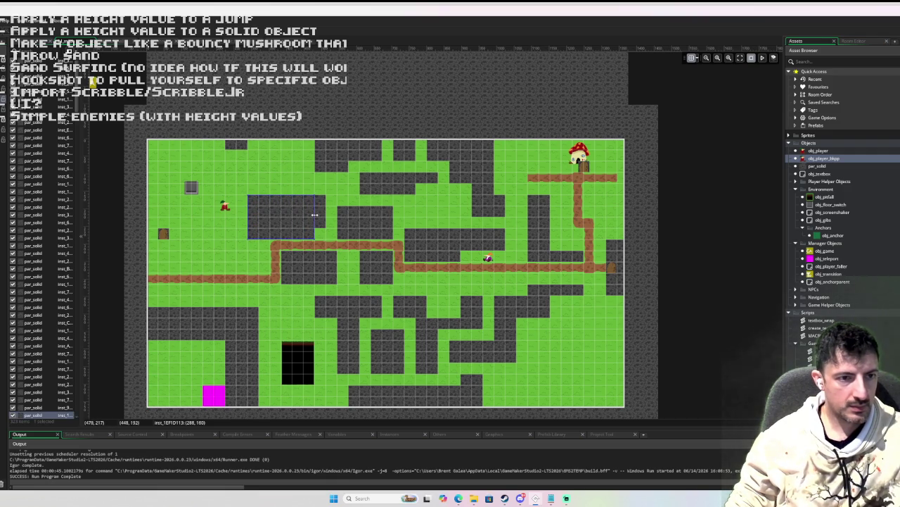
{"action": "left_click_drag", "start_coordinate": [315, 214], "coordinate": [285, 213]}
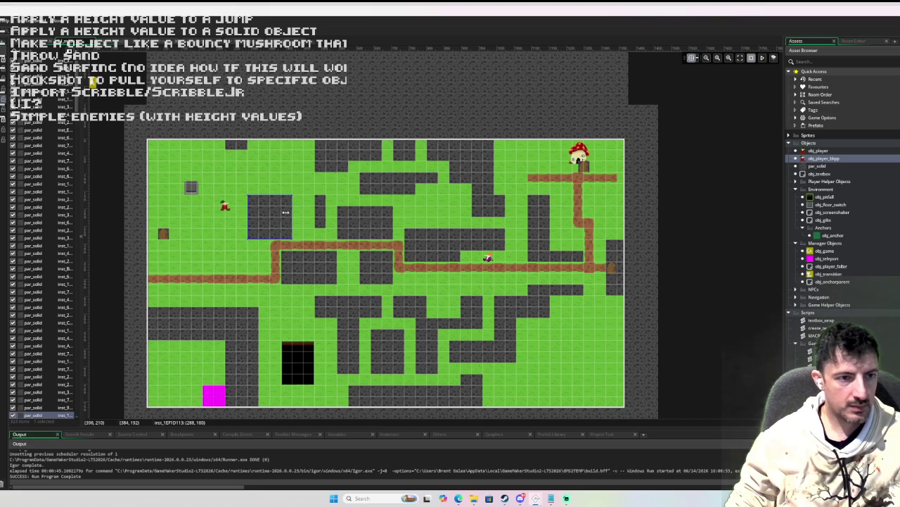
{"action": "left_click", "coordinate": [319, 212]}
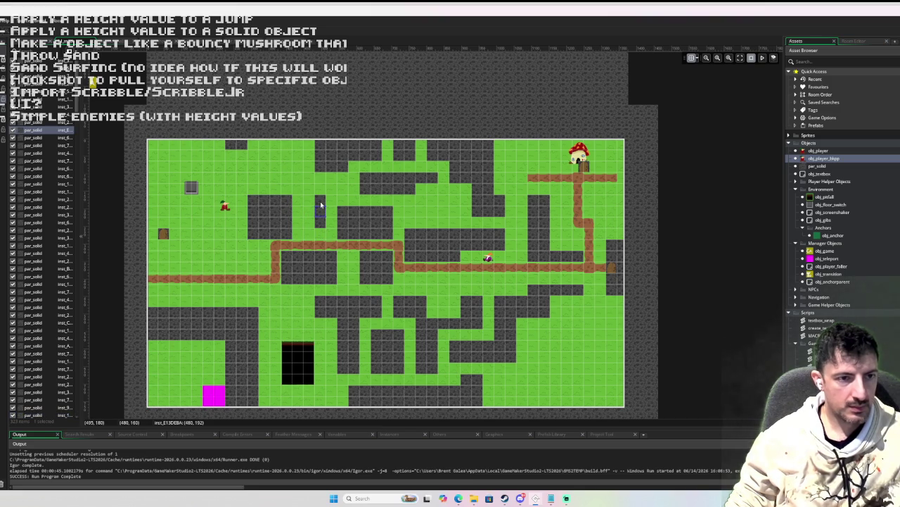
{"action": "key", "text": "Delete"}
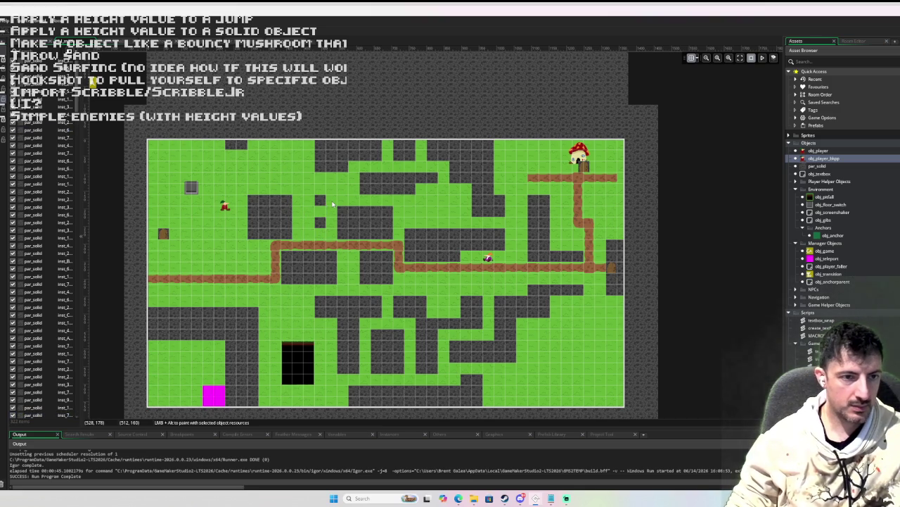
{"action": "left_click", "coordinate": [320, 223]}
{"action": "key", "text": "Delete"}
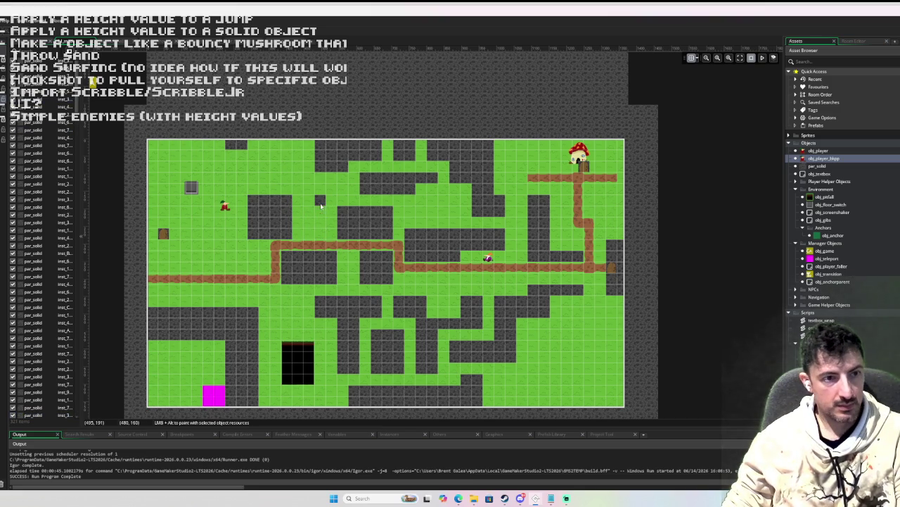
{"action": "left_click", "coordinate": [320, 202]}
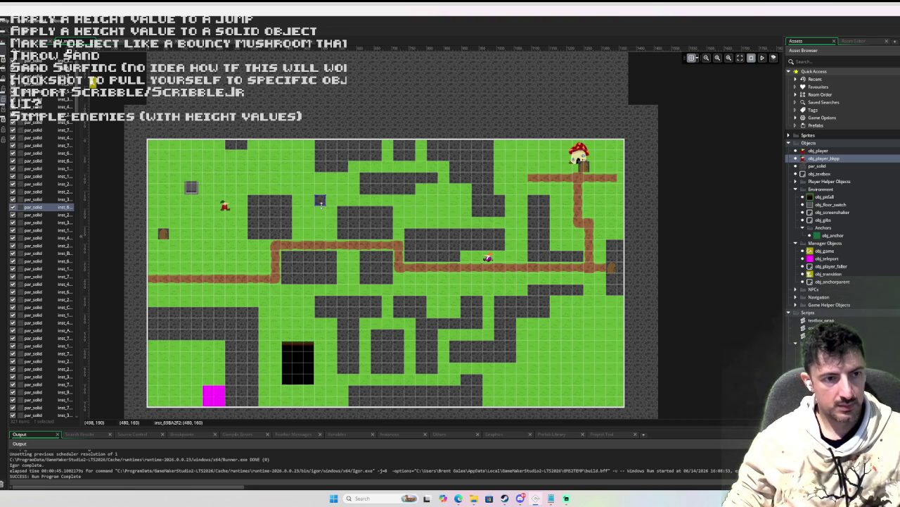
Step: Move the thin wall piece left against the dark block
{"action": "left_click", "coordinate": [322, 221]}
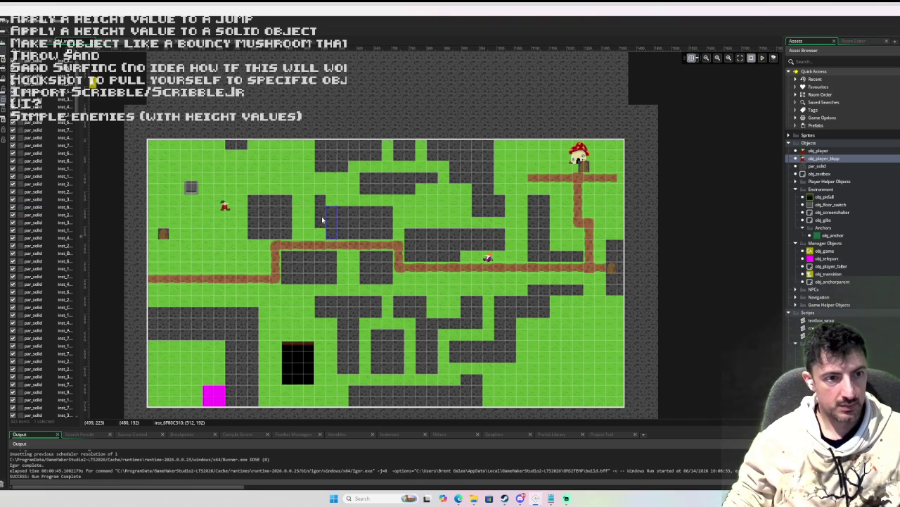
{"action": "left_click_drag", "start_coordinate": [333, 222], "coordinate": [300, 226]}
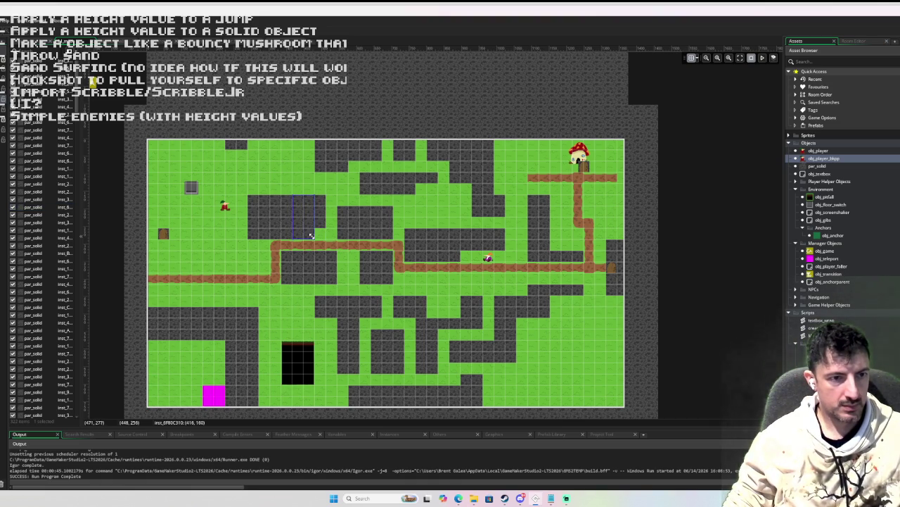
{"action": "double_click", "coordinate": [305, 225]}
Step: Enter 'height = 2;' as the thin wall instance's Creation Code and tuck the windows away
{"action": "left_click", "coordinate": [384, 242]}
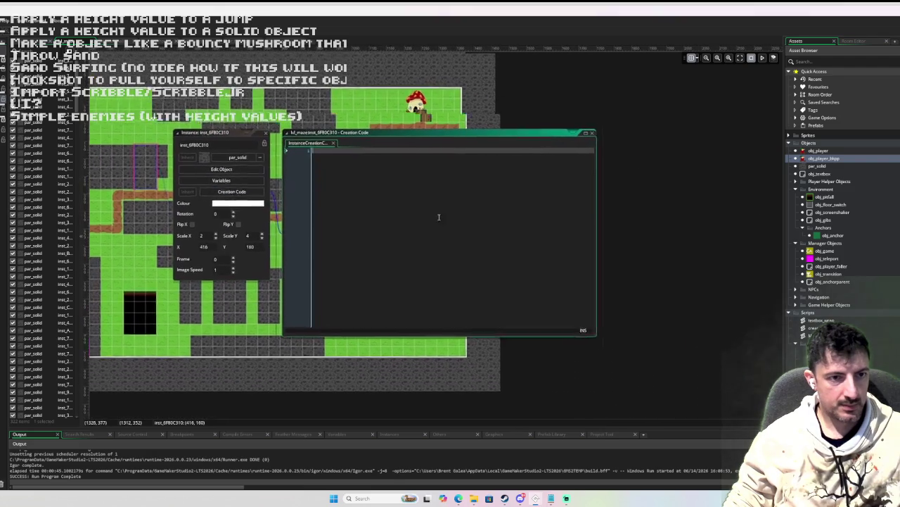
{"action": "type", "text": "height "}
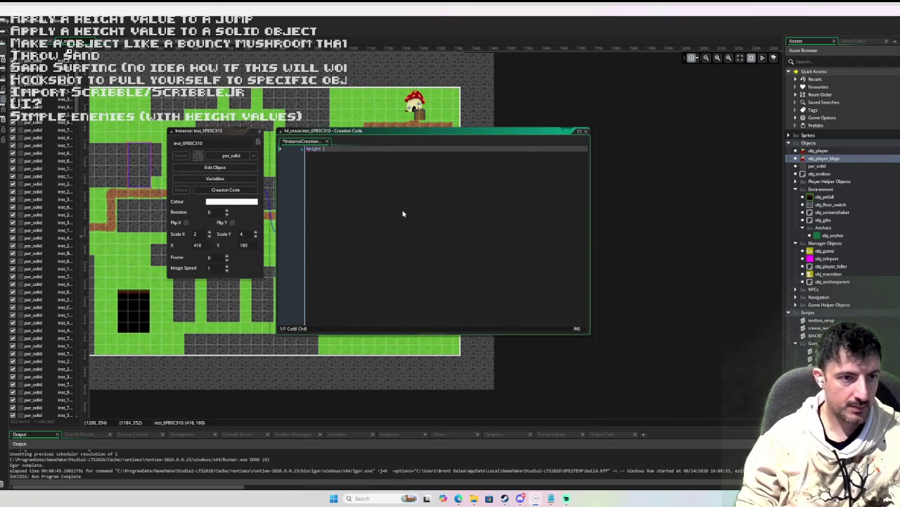
{"action": "type", "text": "= 2"}
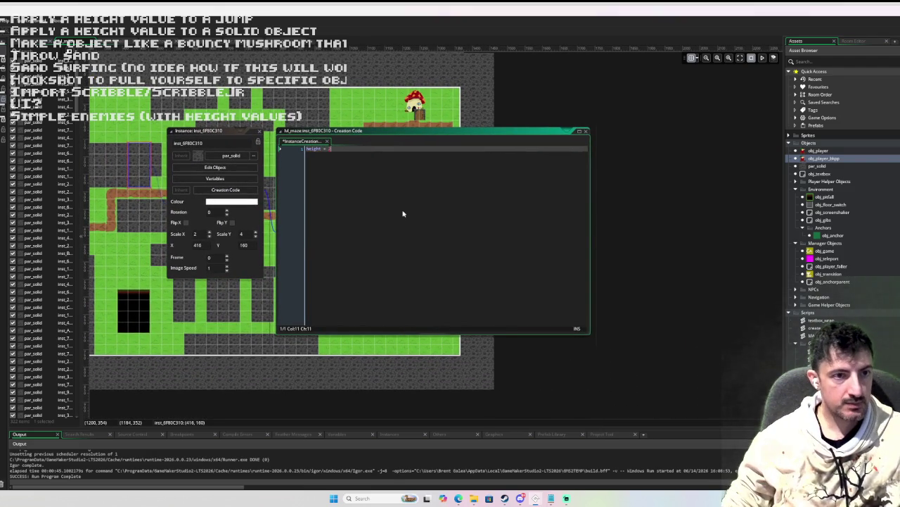
{"action": "type", "text": ";"}
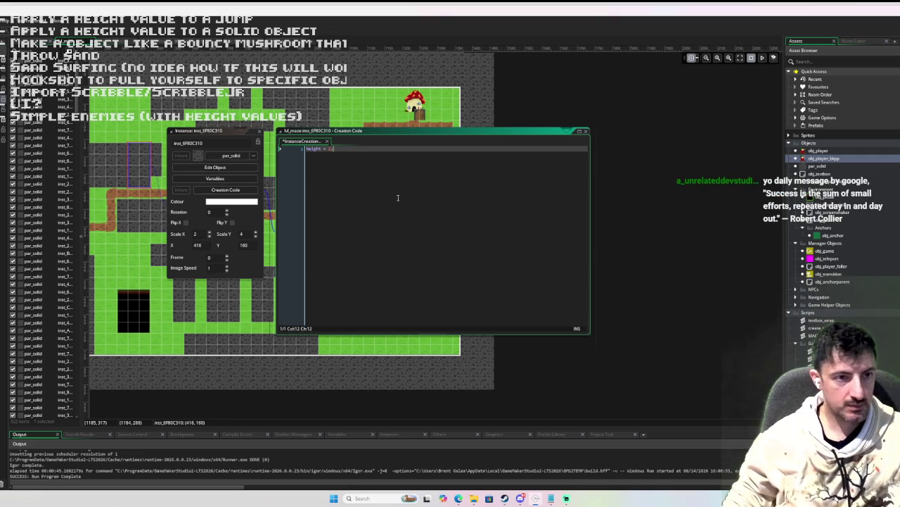
{"action": "left_click", "coordinate": [186, 172]}
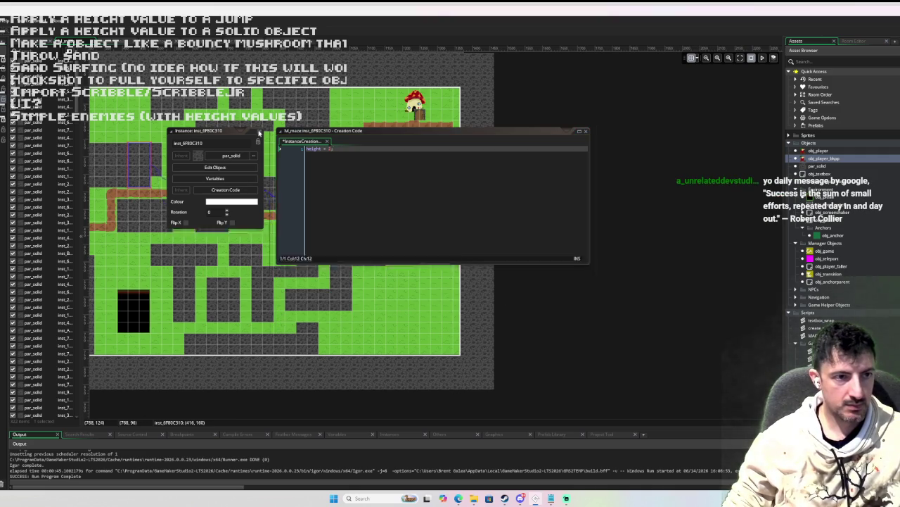
{"action": "scroll", "coordinate": [182, 173], "scroll_direction": "up", "scroll_amount": 3}
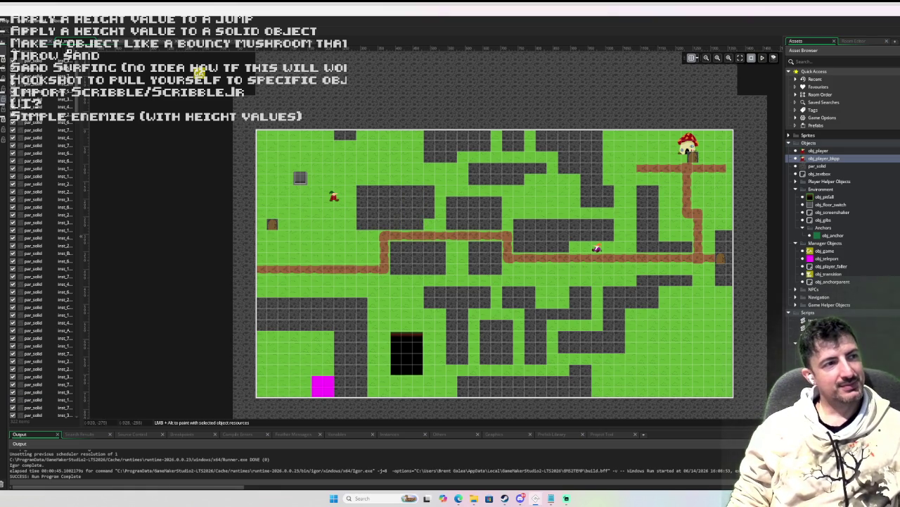
Step: Run the game and jump the player onto and around the new wall block
{"action": "left_click", "coordinate": [101, 51]}
{"action": "key", "text": "F5"}
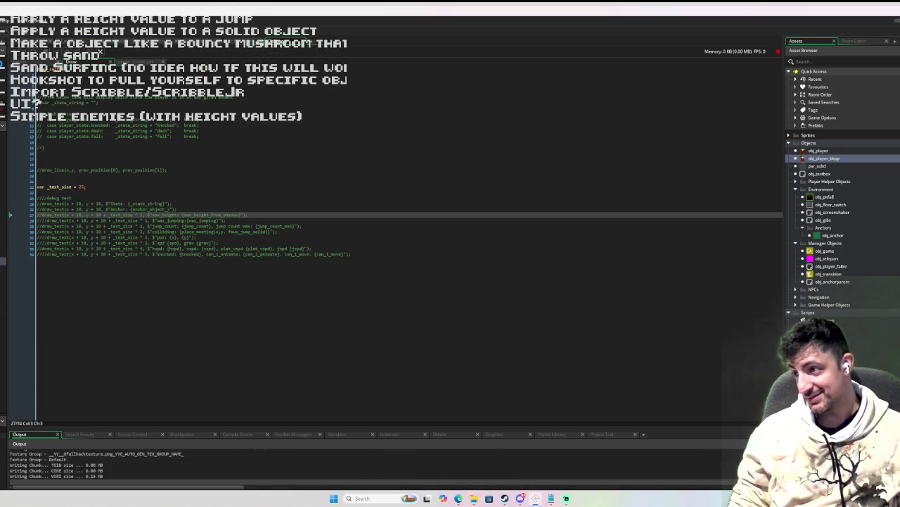
{"action": "key", "text": "Right"}
{"action": "key", "text": "Left"}
{"action": "key", "text": "Right"}
{"action": "key", "text": "space"}
{"action": "key", "text": "Left"}
{"action": "key", "text": "Left"}
{"action": "key", "text": "Up"}
{"action": "key", "text": "Right"}
{"action": "key", "text": "Down"}
{"action": "key", "text": "Left"}
{"action": "key", "text": "Up"}
{"action": "key", "text": "Right"}
{"action": "key", "text": "Up"}
{"action": "key", "text": "Left"}
{"action": "key", "text": "space"}
Step: Move and jump the player around the top of the map, then close the game
{"action": "key", "text": "Left"}
{"action": "key", "text": "Right"}
{"action": "key", "text": "space"}
{"action": "key", "text": "Right"}
{"action": "key", "text": "Up"}
{"action": "key", "text": "Left"}
{"action": "key", "text": "Right"}
{"action": "key", "text": "Up"}
{"action": "key", "text": "Left"}
{"action": "key", "text": "Down"}
{"action": "key", "text": "Right"}
{"action": "key", "text": "Up"}
{"action": "key", "text": "space"}
{"action": "key", "text": "Left"}
{"action": "key", "text": "Up"}
{"action": "key", "text": "Left"}
{"action": "key", "text": "Right"}
{"action": "key", "text": "Up"}
{"action": "key", "text": "Down"}
{"action": "key", "text": "Up"}
{"action": "key", "text": "Down"}
{"action": "key", "text": "Up"}
{"action": "key", "text": "Down"}
{"action": "key", "text": "Up"}
{"action": "key", "text": "Down"}
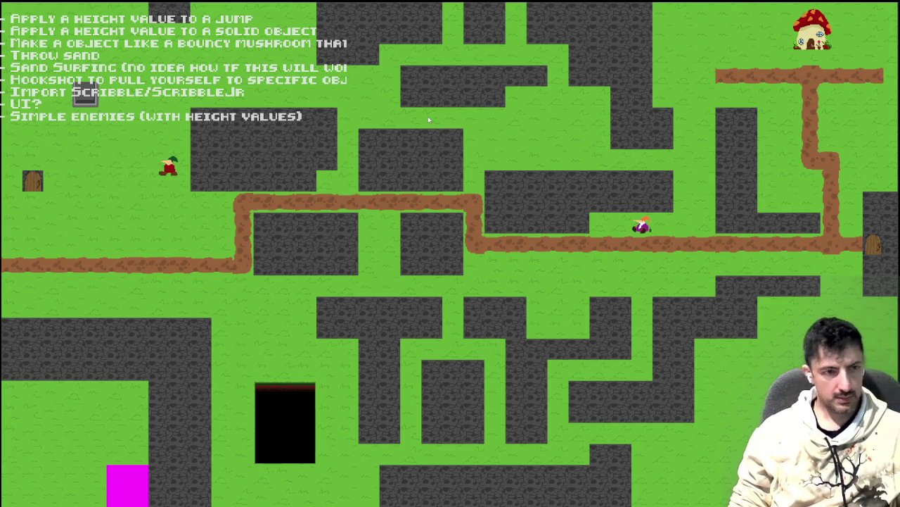
{"action": "key", "text": "Escape"}
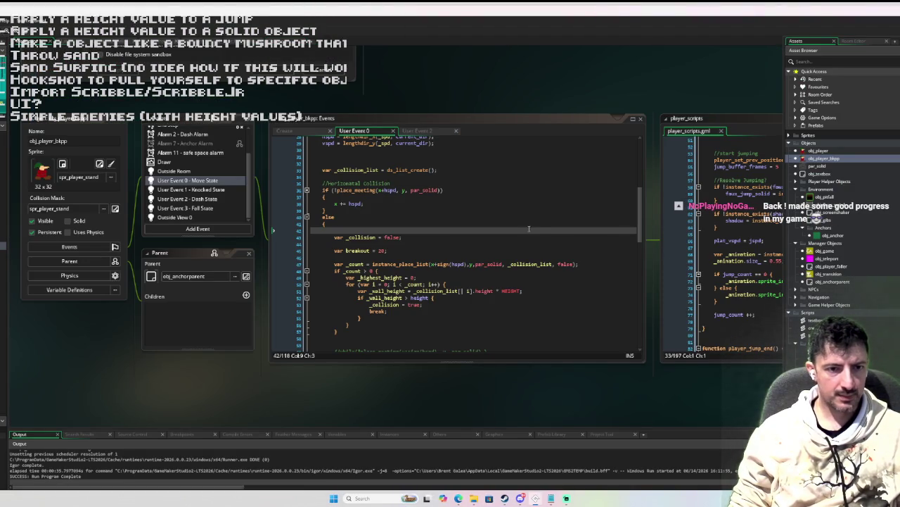
Step: Open obj_player from the Asset Browser to show its Create event code
{"action": "mouse_move", "coordinate": [504, 291]}
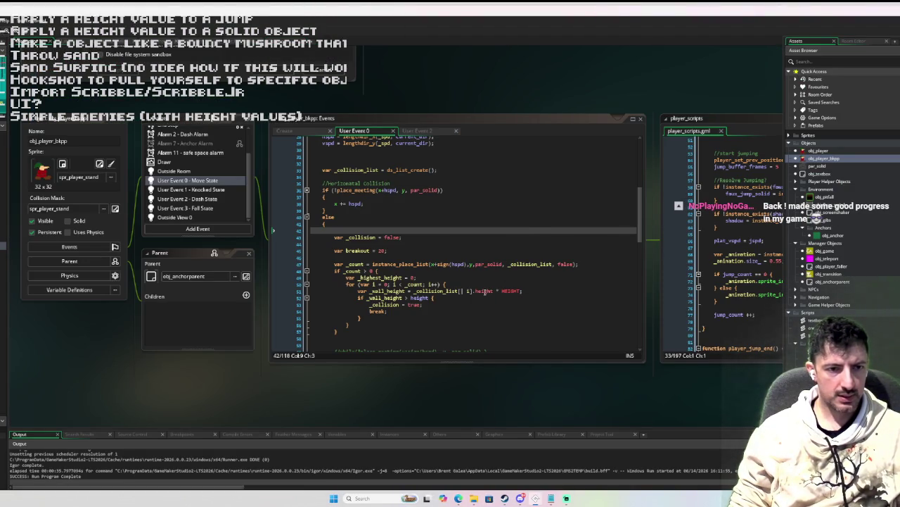
{"action": "left_click", "coordinate": [556, 278]}
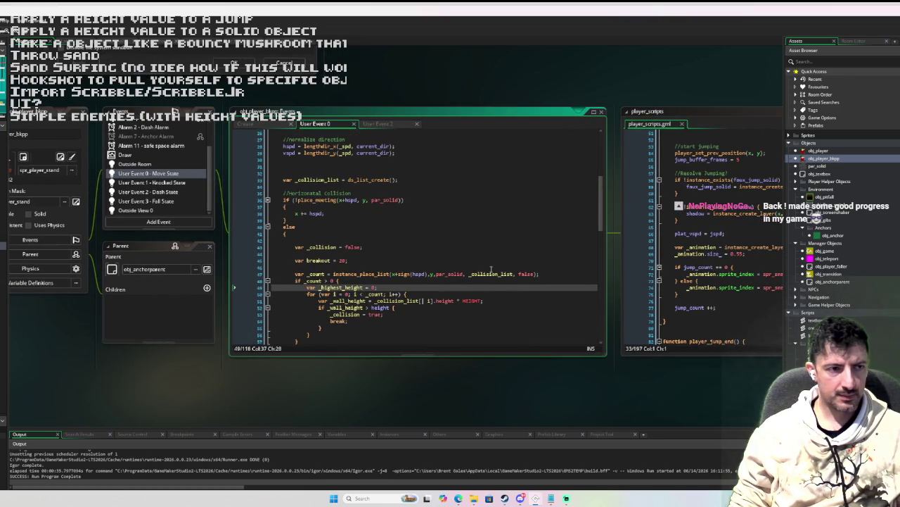
{"action": "left_click", "coordinate": [120, 319]}
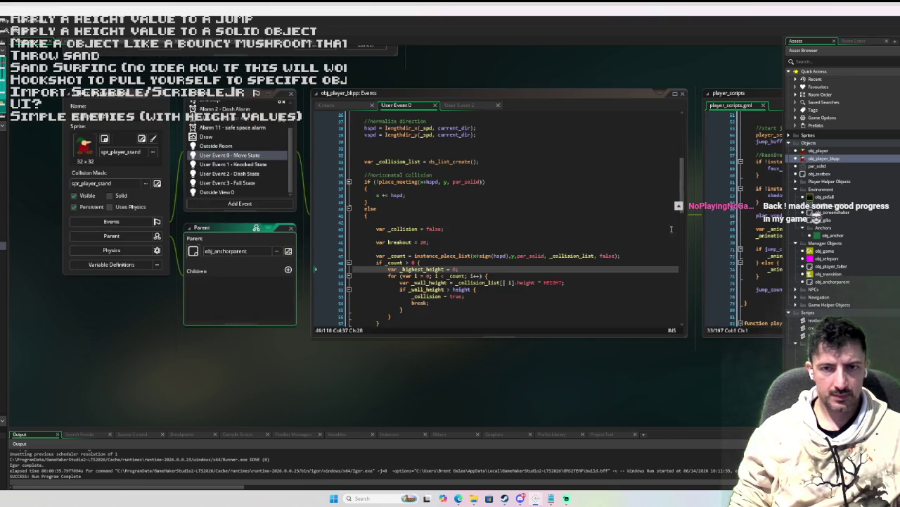
{"action": "double_click", "coordinate": [797, 152]}
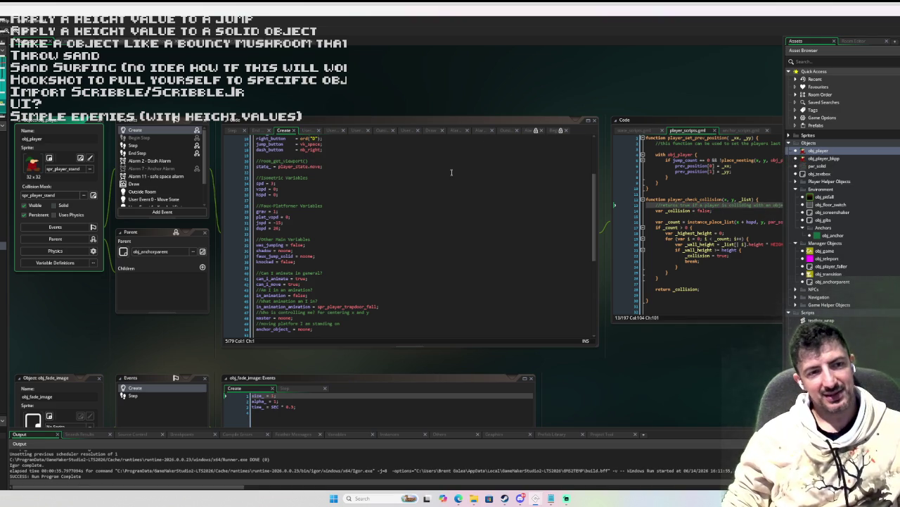
Step: Review the main variables in obj_player's Create event code
{"action": "left_click", "coordinate": [379, 217]}
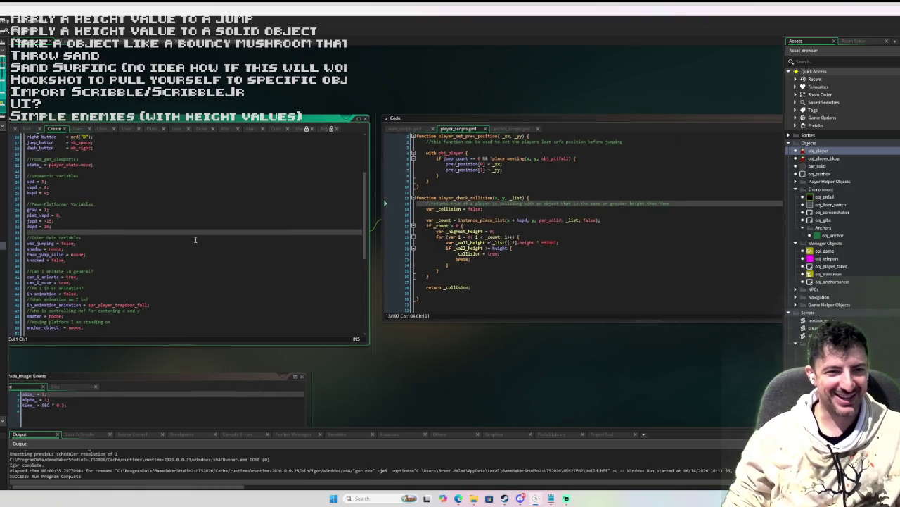
{"action": "left_click", "coordinate": [600, 245]}
{"action": "scroll", "coordinate": [320, 204], "scroll_direction": "down", "scroll_amount": 2}
{"action": "scroll", "coordinate": [334, 184], "scroll_direction": "up", "scroll_amount": 2}
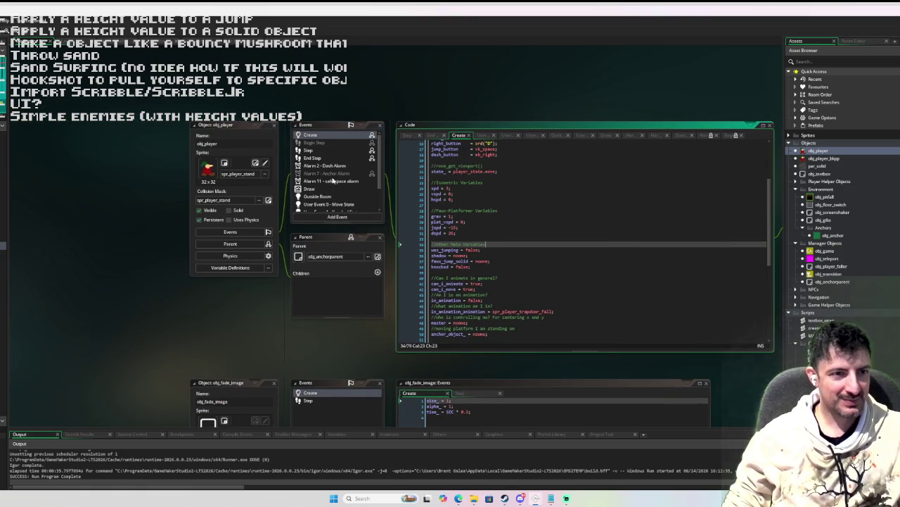
{"action": "left_click", "coordinate": [335, 136]}
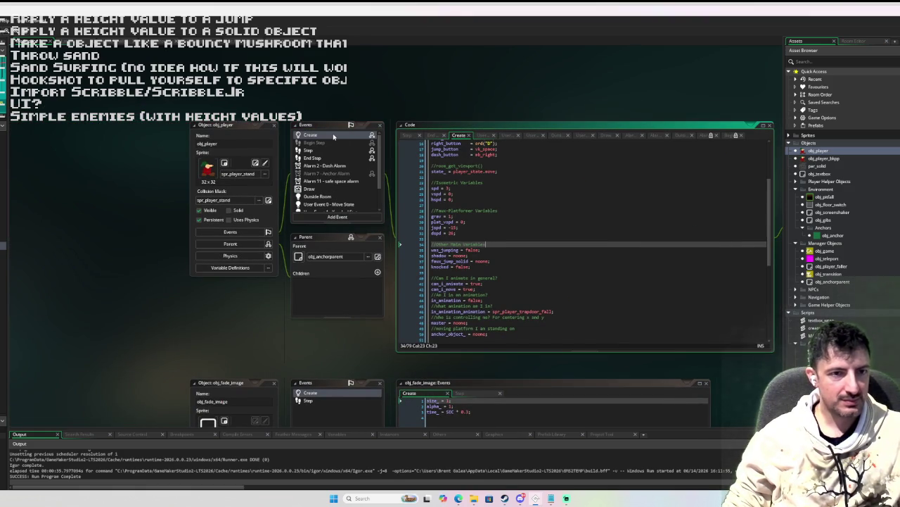
{"action": "scroll", "coordinate": [338, 181], "scroll_direction": "down", "scroll_amount": 2}
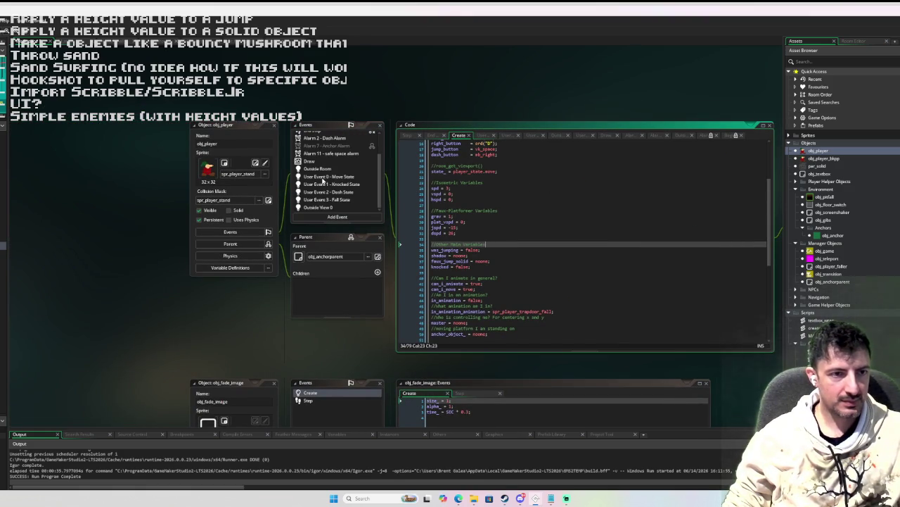
Step: Open User Event 0 (Move State), remove line 13's extra indent, then open obj_player_bkpp's code alongside
{"action": "left_click", "coordinate": [356, 179]}
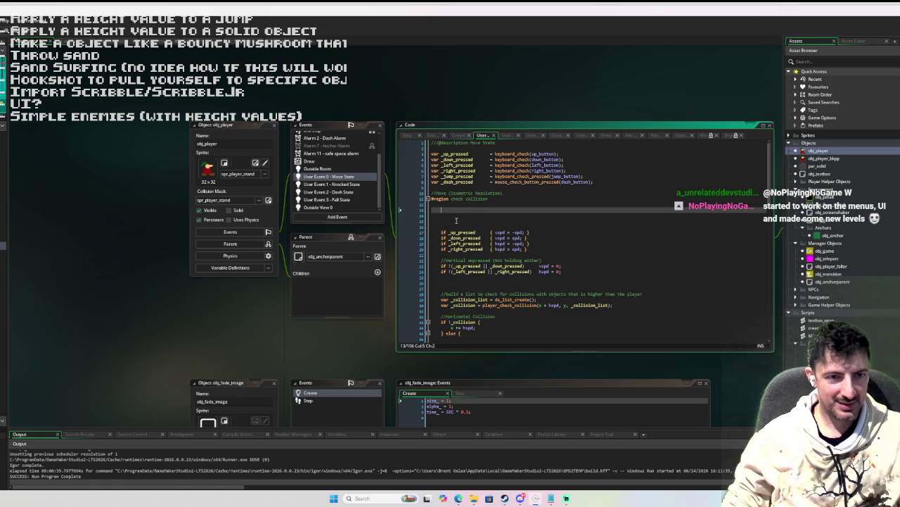
{"action": "key", "text": "BackSpace"}
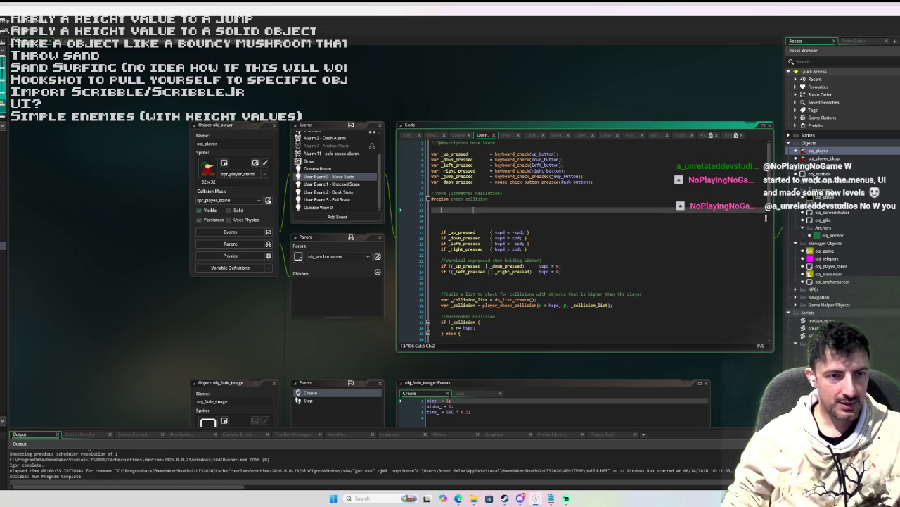
{"action": "double_click", "coordinate": [828, 160]}
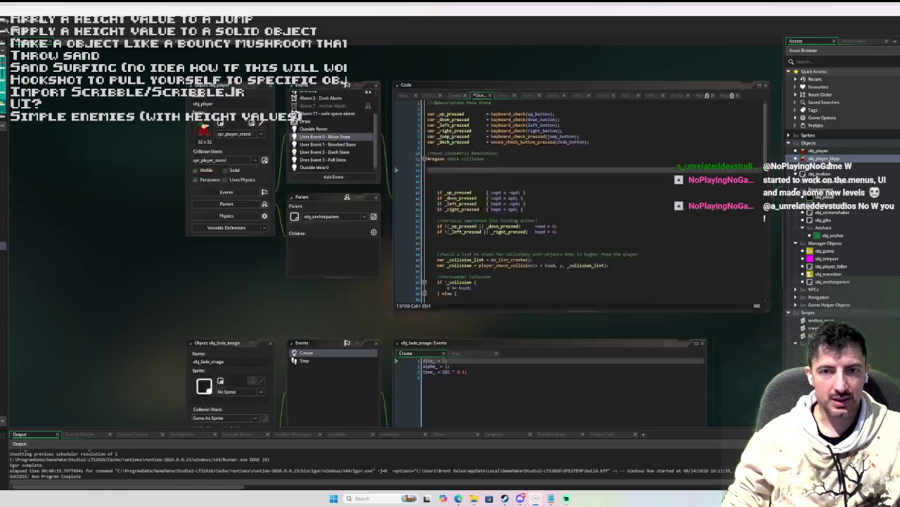
{"action": "scroll", "coordinate": [431, 183], "scroll_direction": "up", "scroll_amount": 5}
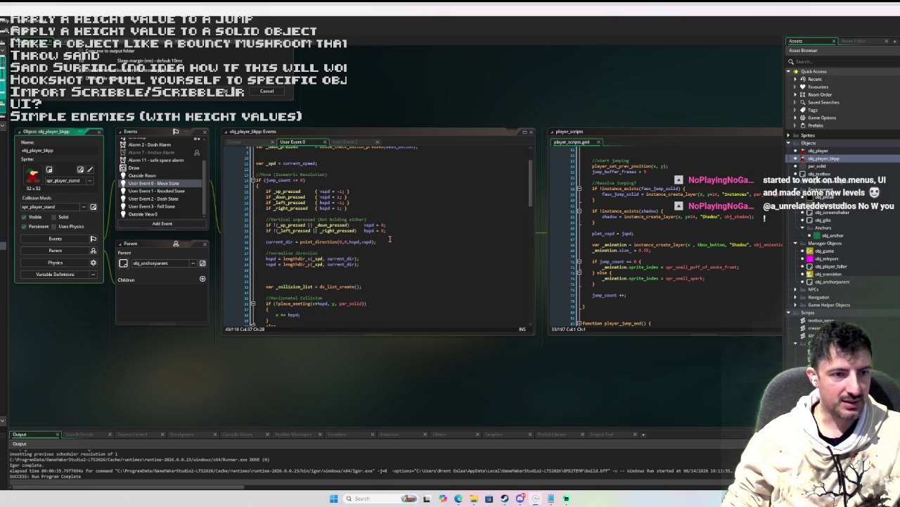
Step: Bring the isometric movement code from obj_player_bkpp into obj_player's Move State at line 16 and fix its indent
{"action": "mouse_move", "coordinate": [384, 264]}
{"action": "left_mouse_down"}
{"action": "mouse_move", "coordinate": [225, 213]}
{"action": "mouse_move", "coordinate": [261, 192]}
{"action": "left_mouse_up"}
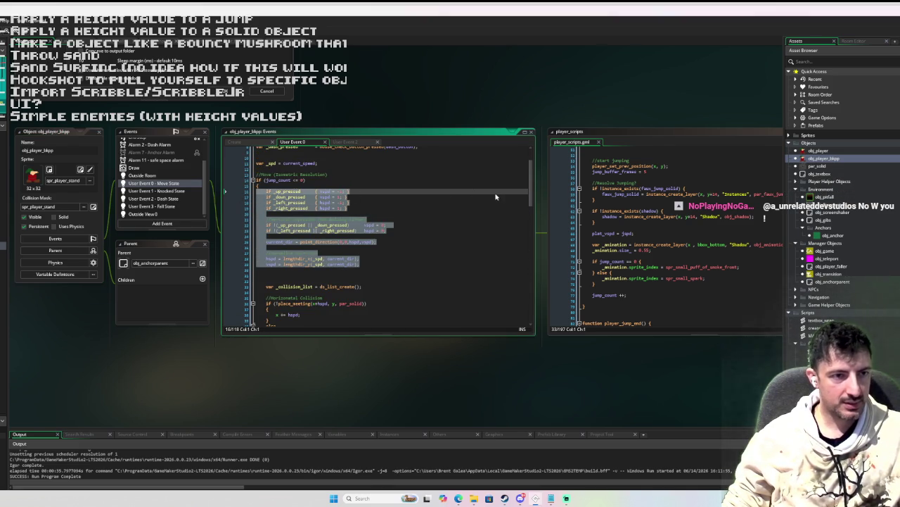
{"action": "scroll", "coordinate": [456, 205], "scroll_direction": "up", "scroll_amount": 1}
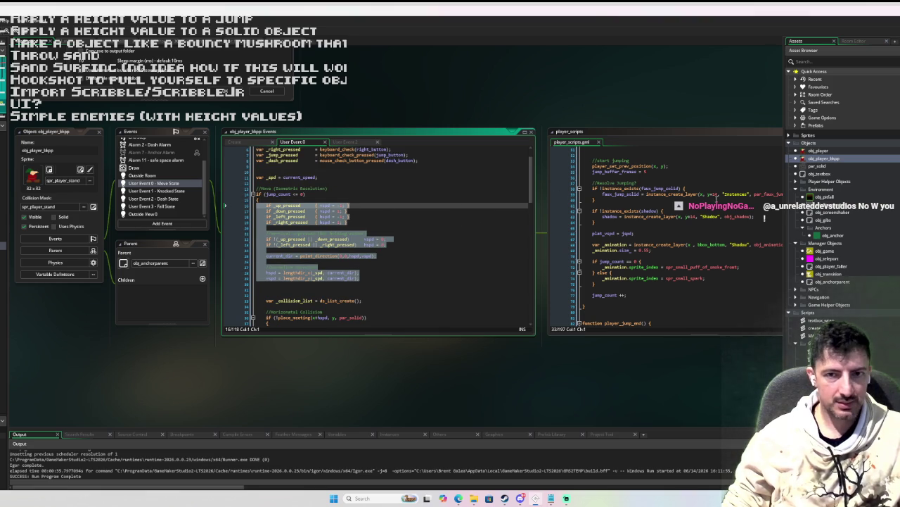
{"action": "double_click", "coordinate": [818, 151]}
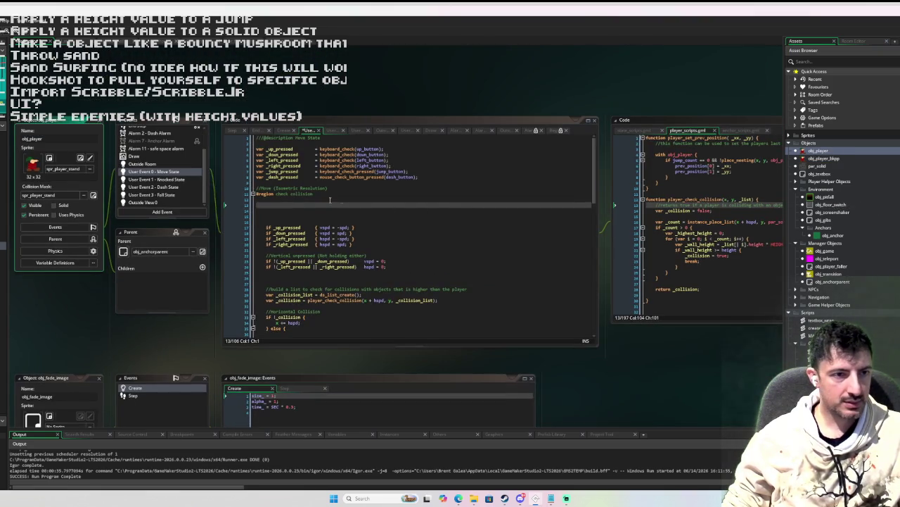
{"action": "left_click", "coordinate": [342, 202]}
{"action": "key", "text": "ctrl+v"}
{"action": "left_click", "coordinate": [275, 211]}
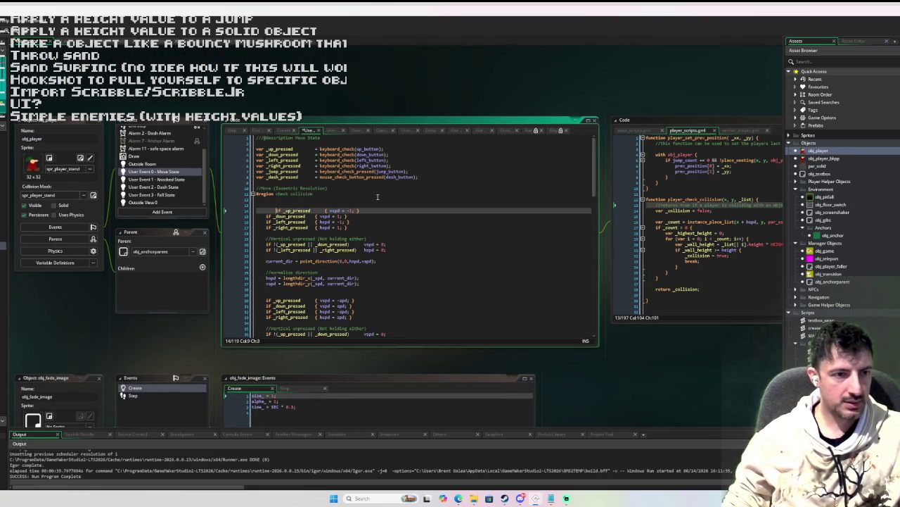
{"action": "key", "text": "BackSpace"}
Step: Add 'var _spd = current_speed' below line 12, correcting current_spd to current_speed
{"action": "key", "text": "Up"}
{"action": "key", "text": "Up"}
{"action": "key", "text": "Return"}
{"action": "type", "text": "var _spd = curren"}
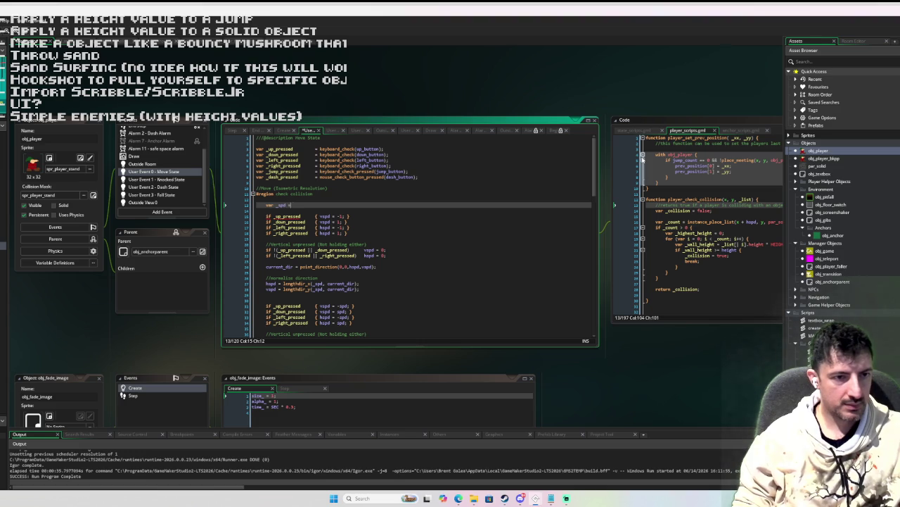
{"action": "type", "text": "t_sp"}
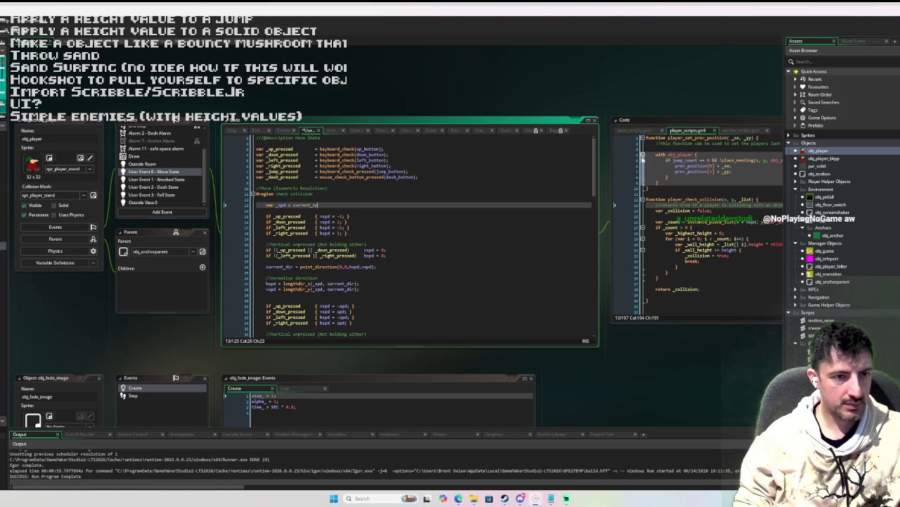
{"action": "key", "text": "BackSpace"}
{"action": "key", "text": "BackSpace"}
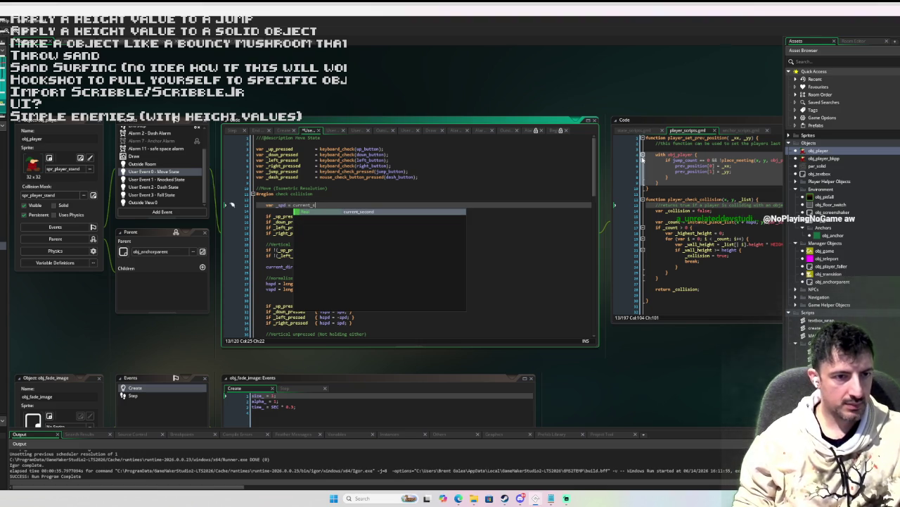
{"action": "type", "text": "peed"}
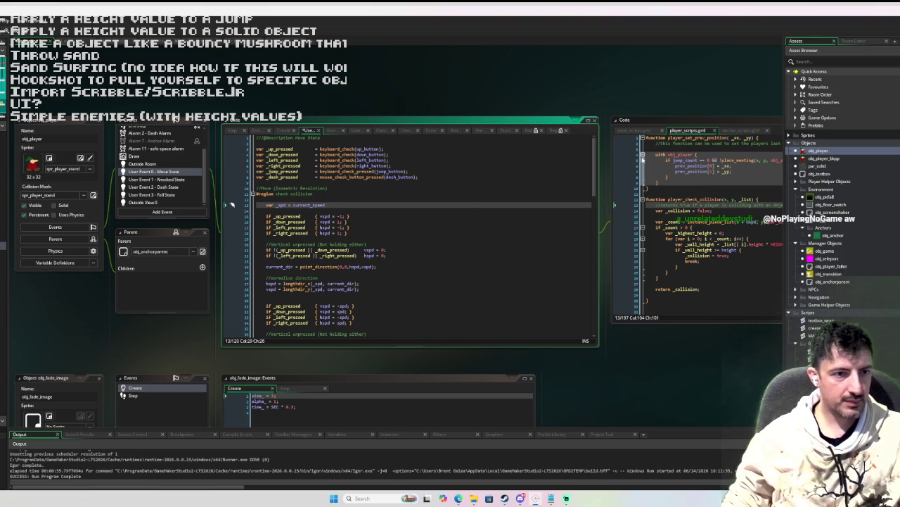
Step: Add 'current_speed = spd; current_dir = 0;' below the hspd line in obj_player's Create event
{"action": "double_click", "coordinate": [825, 158]}
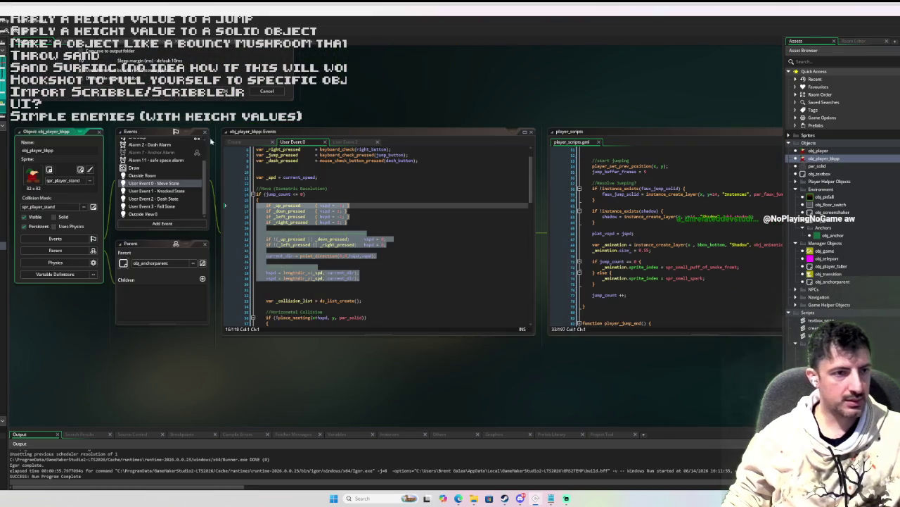
{"action": "scroll", "coordinate": [169, 145], "scroll_direction": "up", "scroll_amount": 3}
{"action": "left_click", "coordinate": [135, 141]}
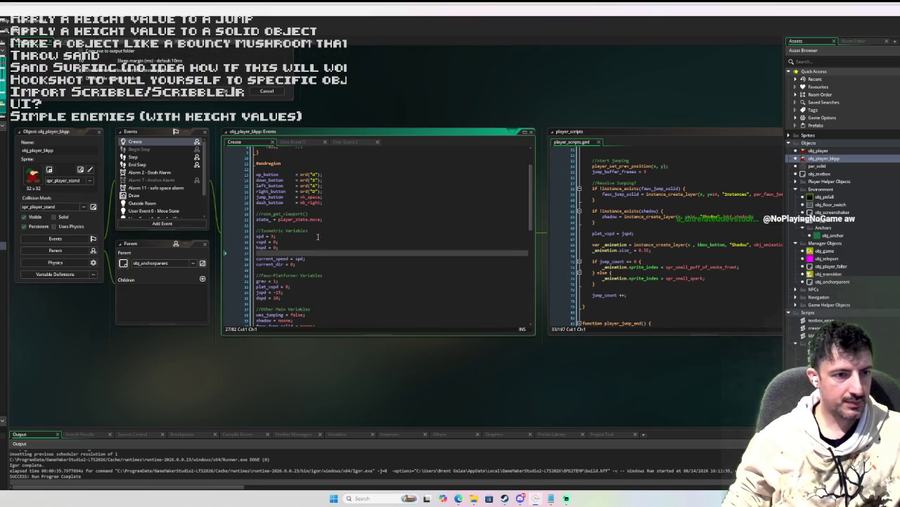
{"action": "left_click_drag", "start_coordinate": [308, 263], "coordinate": [256, 257]}
{"action": "double_click", "coordinate": [818, 150]}
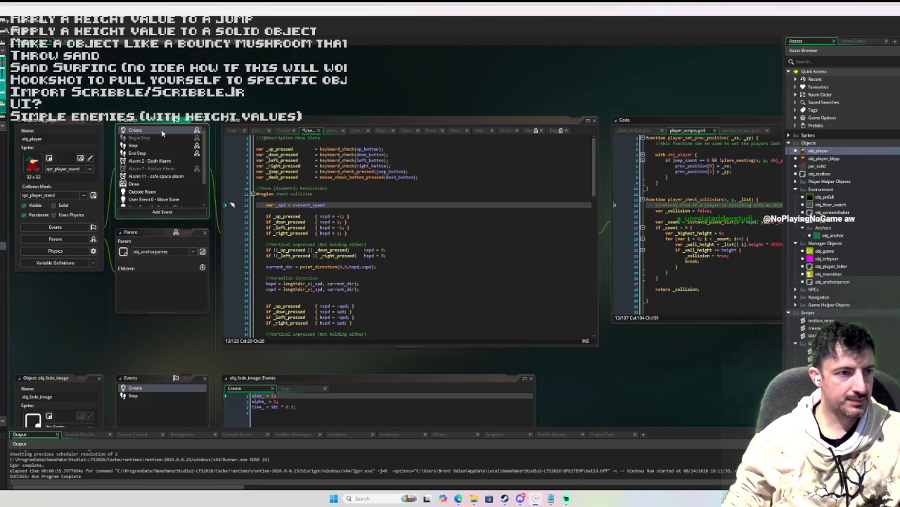
{"action": "scroll", "coordinate": [408, 236], "scroll_direction": "up", "scroll_amount": 4}
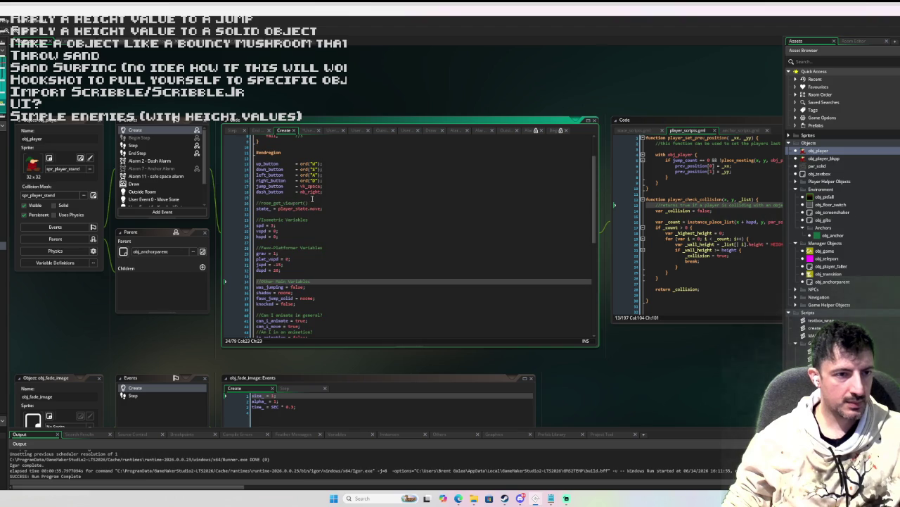
{"action": "left_click", "coordinate": [290, 255]}
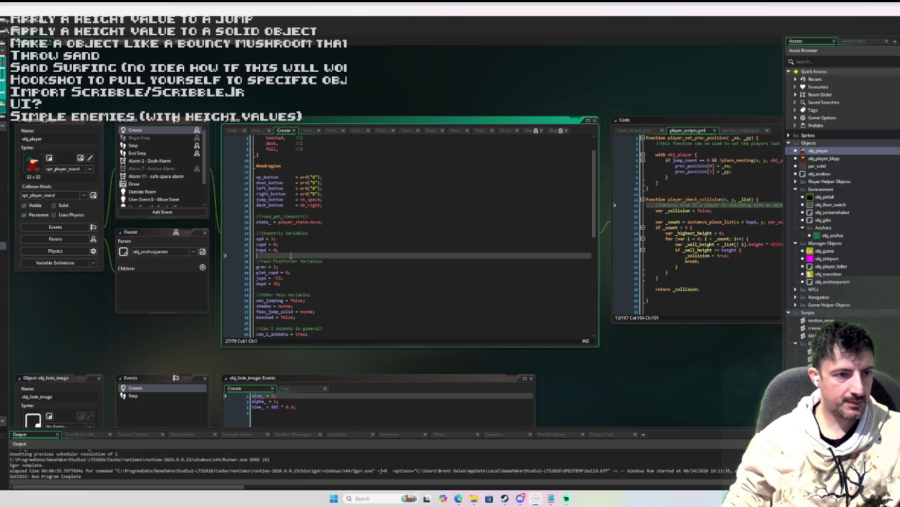
{"action": "key", "text": "Return"}
{"action": "type", "text": "current_speed = spd; current_dir = 0;"}
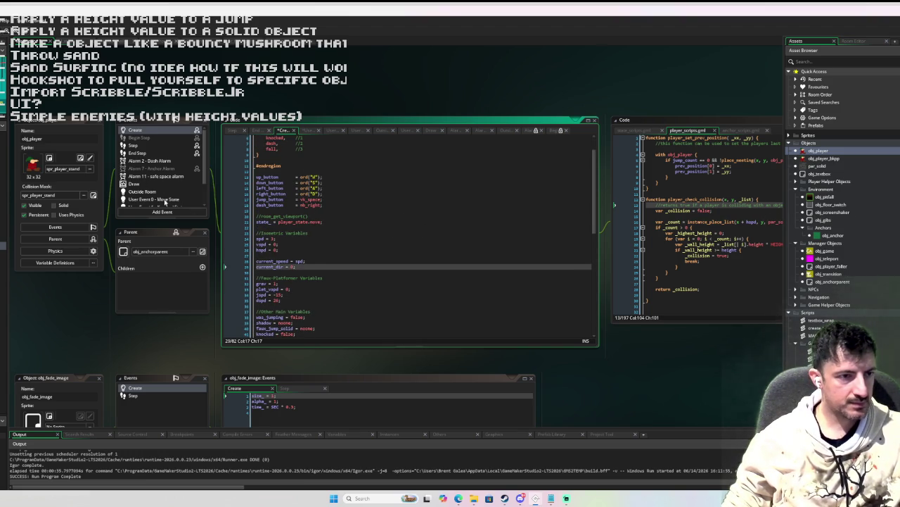
Step: Return to obj_player's Move State code and place the cursor below the input checks
{"action": "left_click", "coordinate": [165, 200]}
{"action": "scroll", "coordinate": [377, 206], "scroll_direction": "down", "scroll_amount": 2}
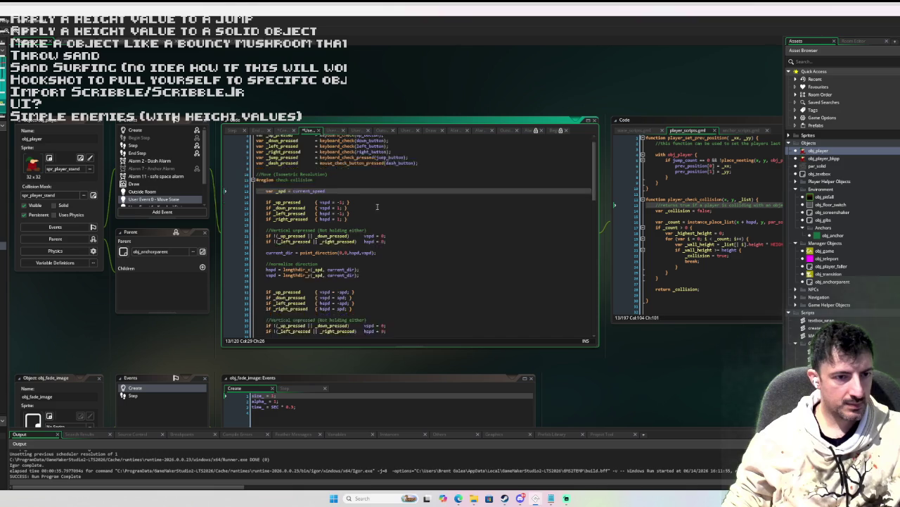
{"action": "scroll", "coordinate": [377, 206], "scroll_direction": "down", "scroll_amount": 2}
{"action": "left_click", "coordinate": [415, 226]}
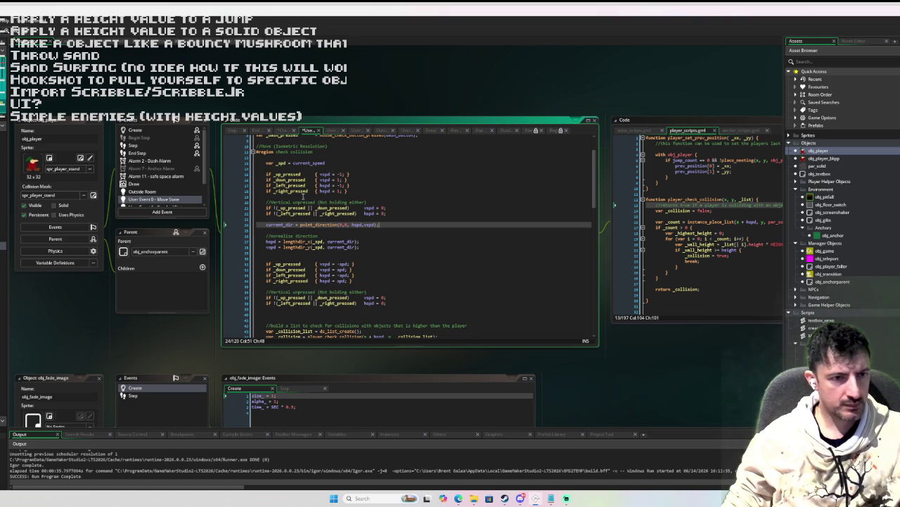
{"action": "scroll", "coordinate": [316, 198], "scroll_direction": "down", "scroll_amount": 1}
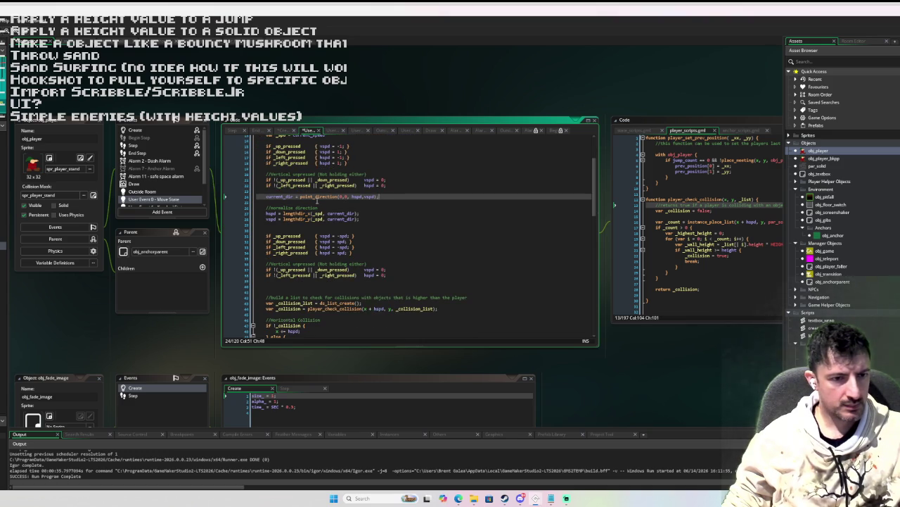
{"action": "scroll", "coordinate": [317, 200], "scroll_direction": "down", "scroll_amount": 2}
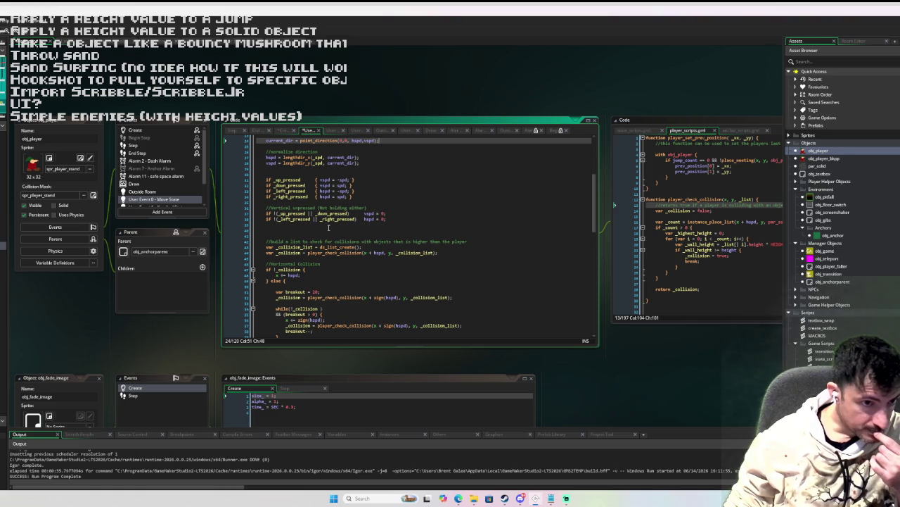
{"action": "scroll", "coordinate": [328, 227], "scroll_direction": "down", "scroll_amount": 3}
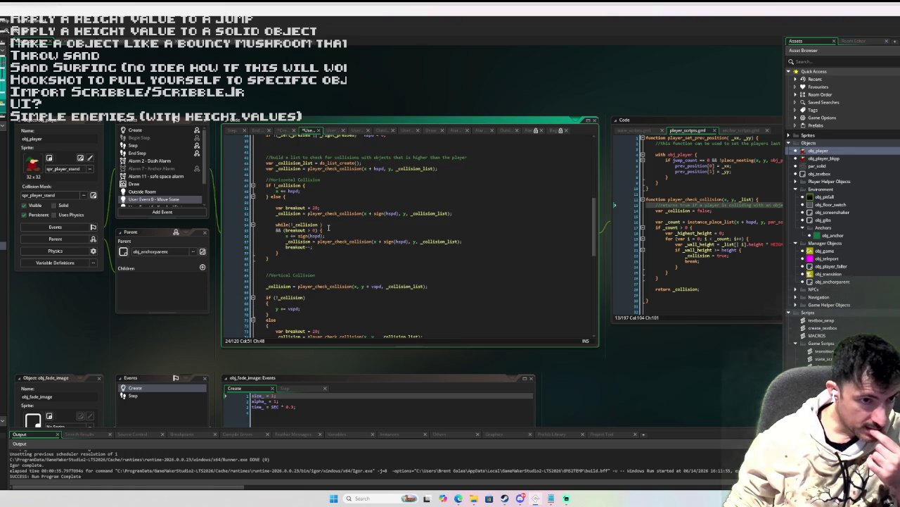
{"action": "scroll", "coordinate": [329, 228], "scroll_direction": "up", "scroll_amount": 1}
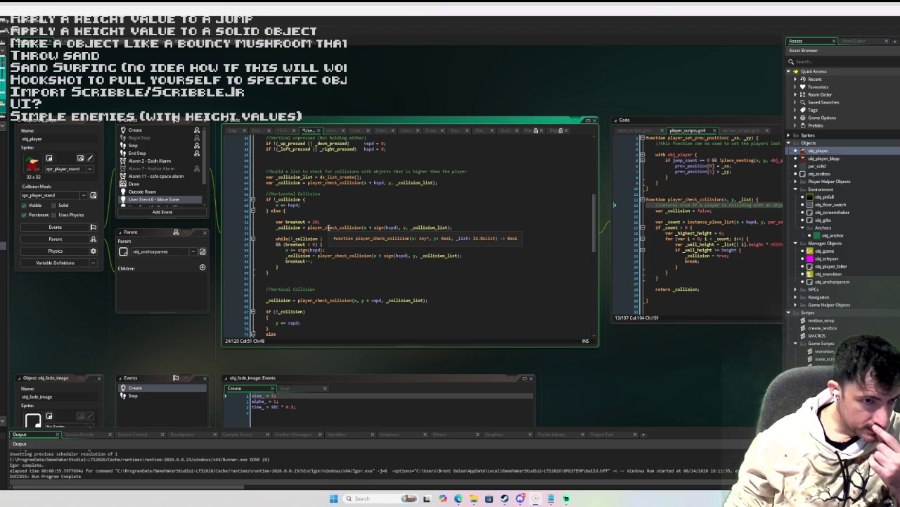
{"action": "scroll", "coordinate": [328, 227], "scroll_direction": "up", "scroll_amount": 2}
{"action": "left_click", "coordinate": [272, 185]}
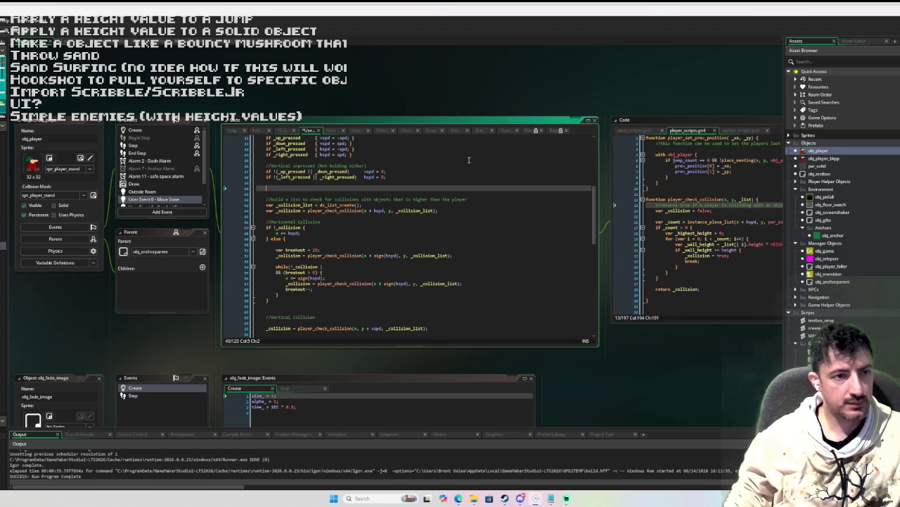
Step: Declare var _checking_x = x; and var _checking_y = y; below the input checks
{"action": "key", "text": "Return"}
{"action": "key", "text": "Return"}
{"action": "type", "text": "var _xx = "}
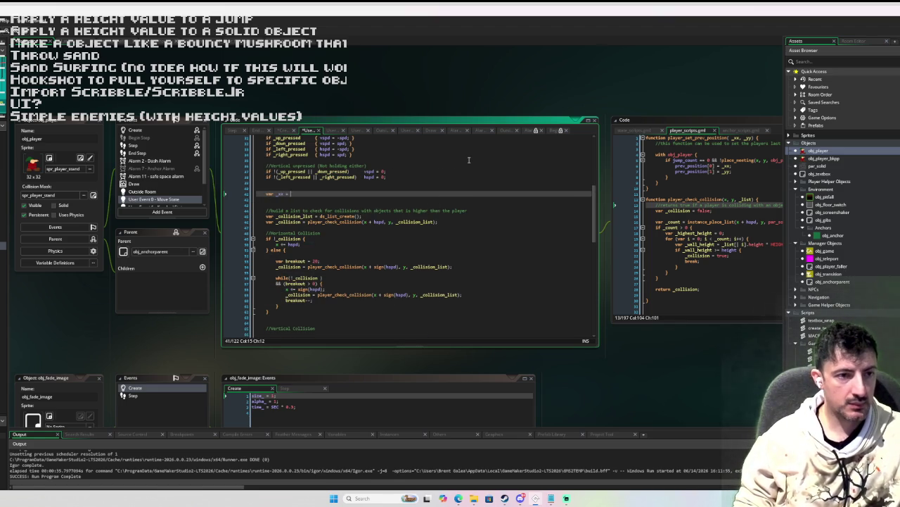
{"action": "type", "text": "x;"}
{"action": "key", "text": "Return"}
{"action": "type", "text": "var"}
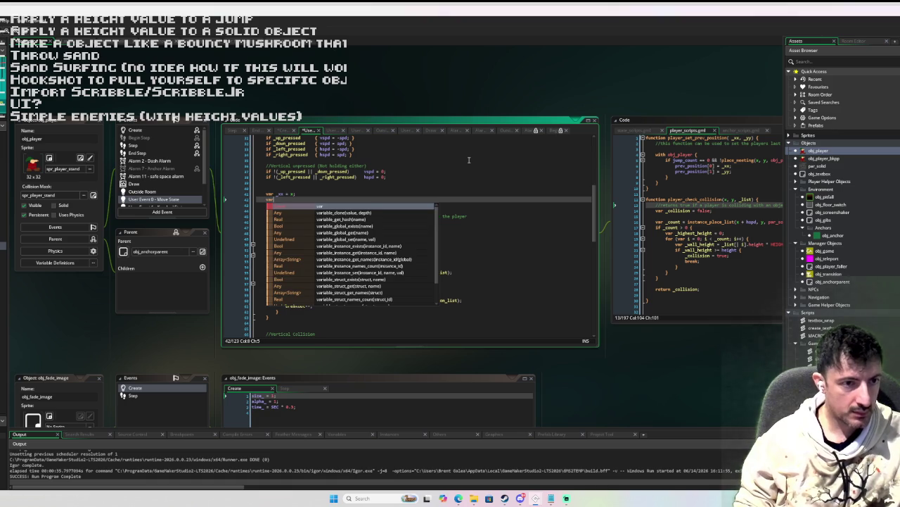
{"action": "key", "text": "Escape"}
{"action": "key", "text": "Up"}
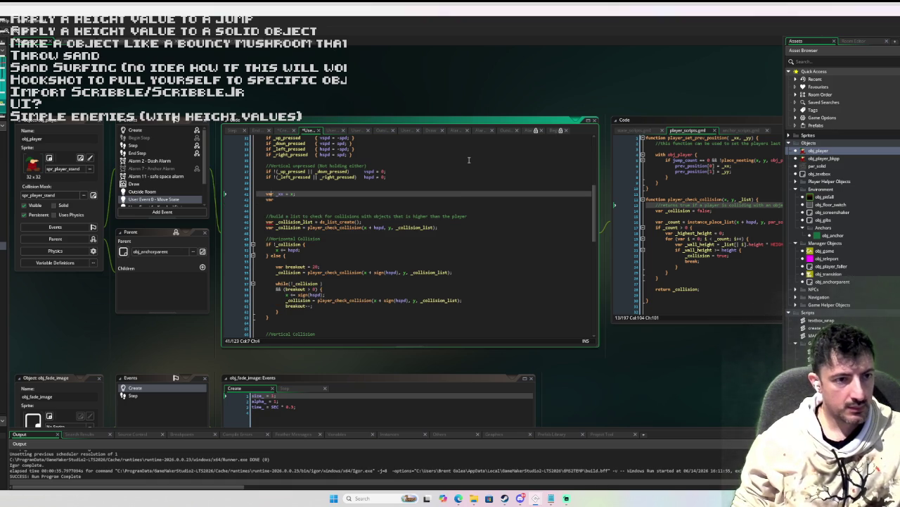
{"action": "type", "text": "checking_"}
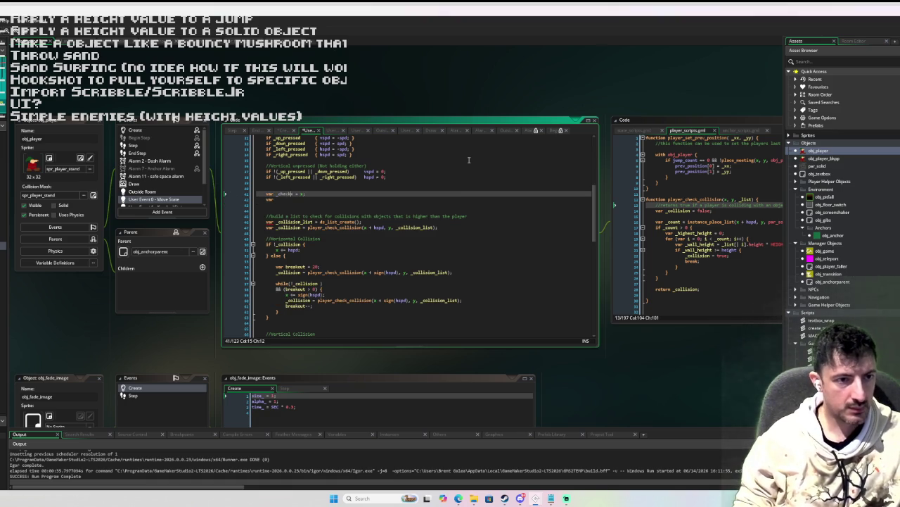
{"action": "key", "text": "Down"}
{"action": "type", "text": "_checking_y = "}
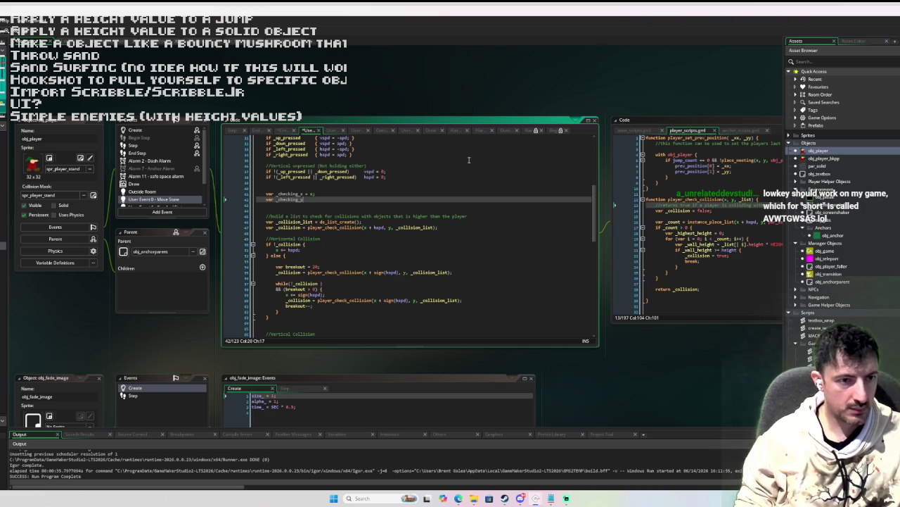
{"action": "type", "text": "y;"}
{"action": "key", "text": "Return"}
{"action": "key", "text": "Return"}
{"action": "type", "text": "if ("}
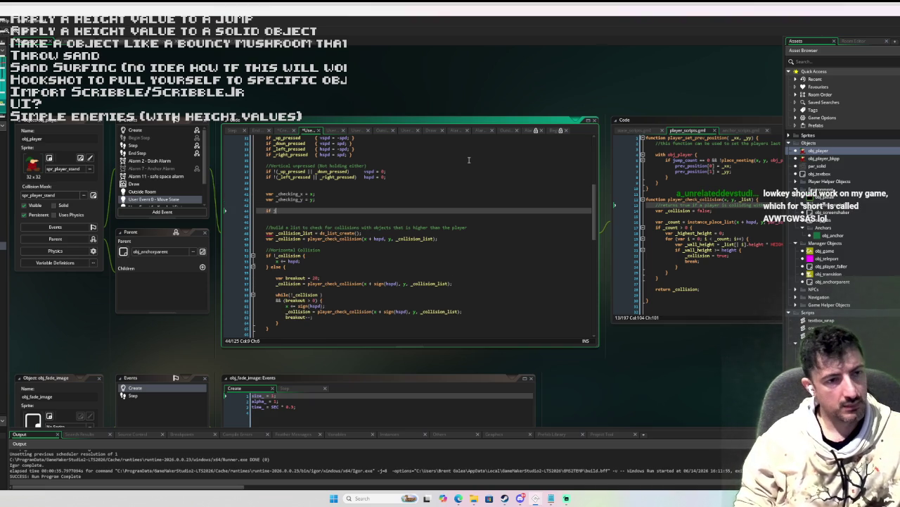
Step: Add an if (jump_count > 0 && instance_exists(shadow)) block setting _checking_x/_checking_y to shadow.x/shadow.y
{"action": "type", "text": "ump_count > 0 "}
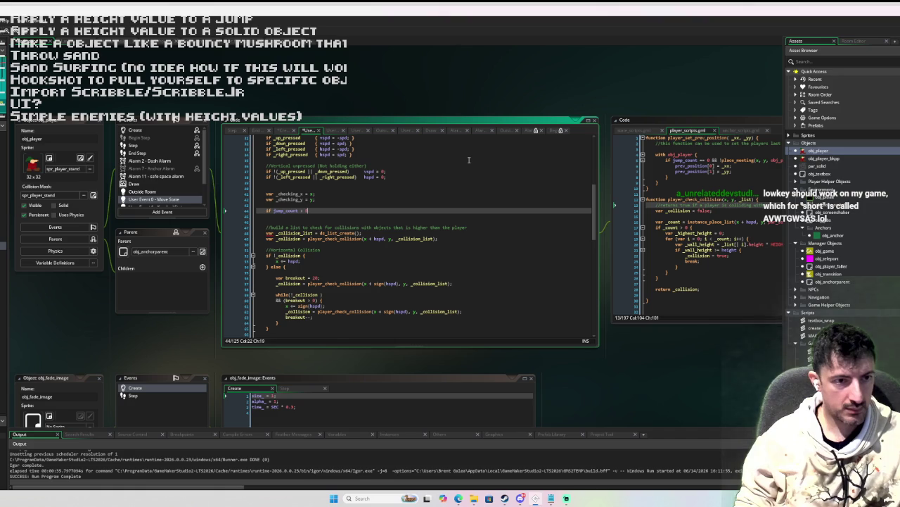
{"action": "type", "text": "&& instance"}
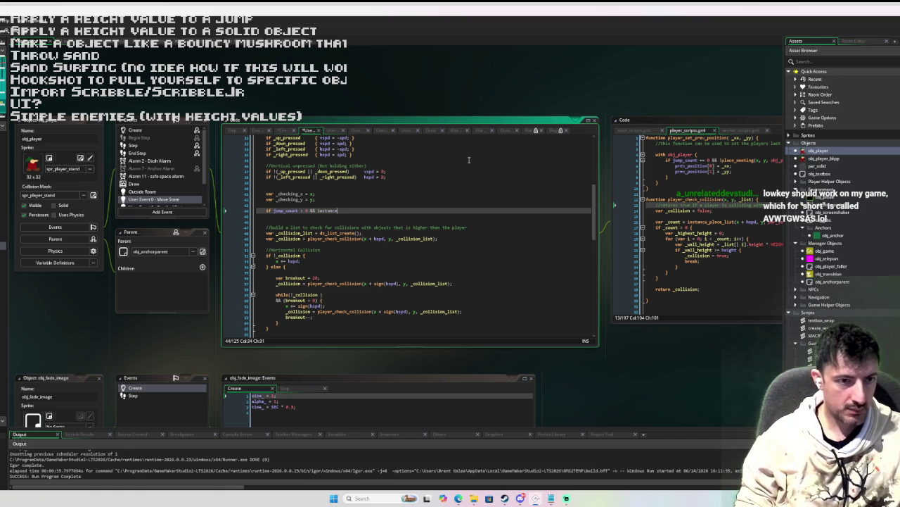
{"action": "type", "text": "_exists(shadow)"}
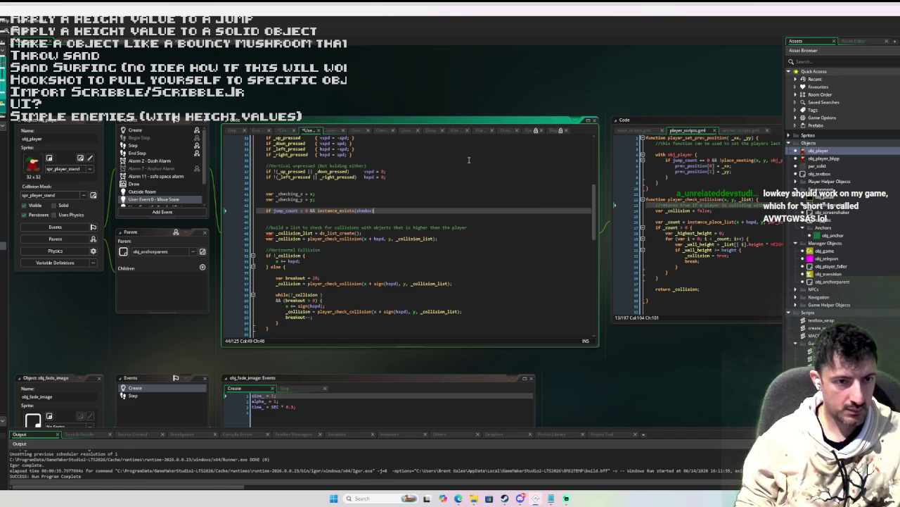
{"action": "type", "text": " {"}
{"action": "key", "text": "Return"}
{"action": "key", "text": "Return"}
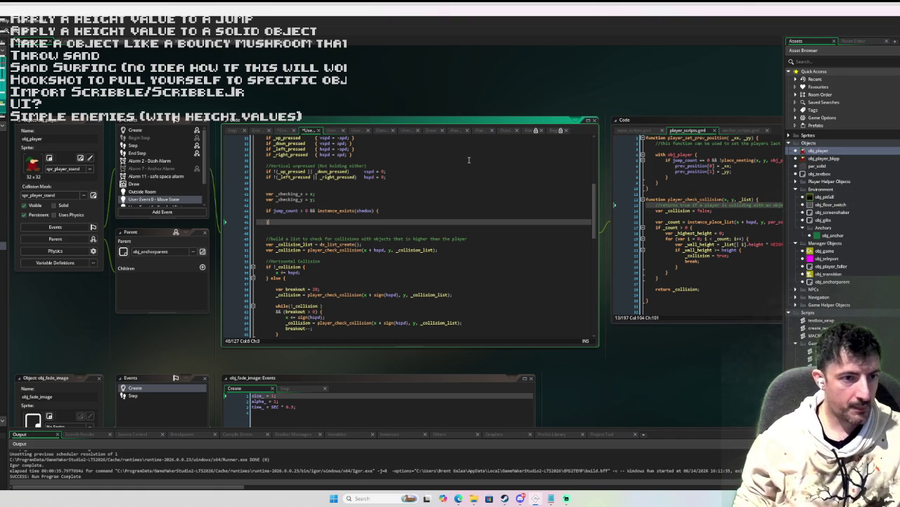
{"action": "left_click_drag", "start_coordinate": [277, 194], "coordinate": [315, 203]}
{"action": "key", "text": "ctrl+c"}
{"action": "left_click", "coordinate": [313, 216]}
{"action": "key", "text": "ctrl+v"}
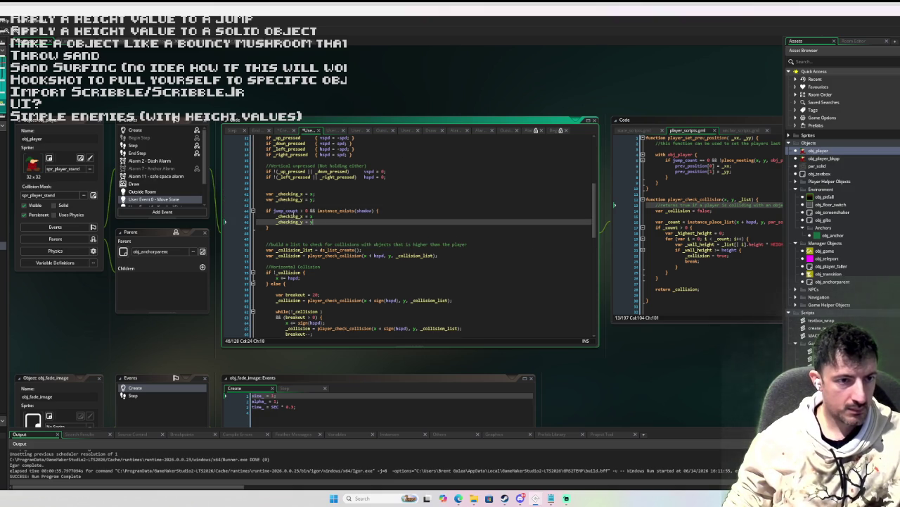
{"action": "left_click", "coordinate": [309, 215]}
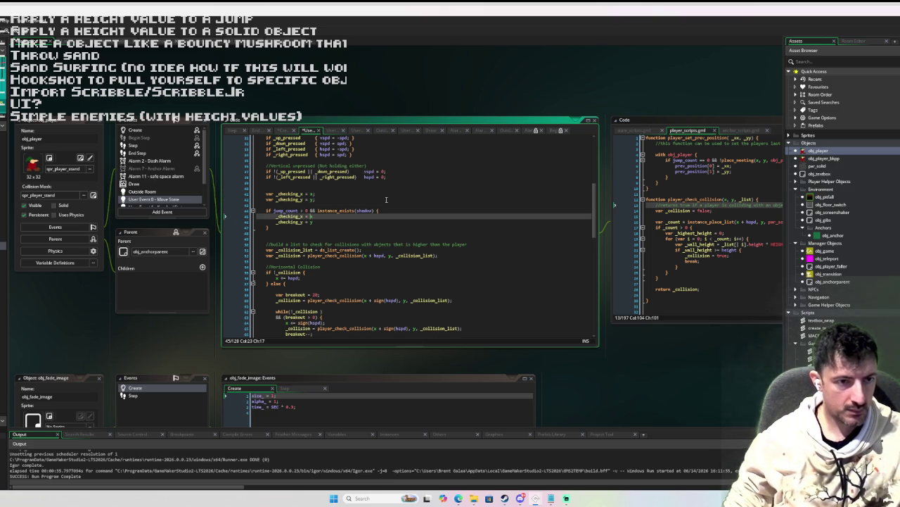
{"action": "left_click", "coordinate": [310, 221]}
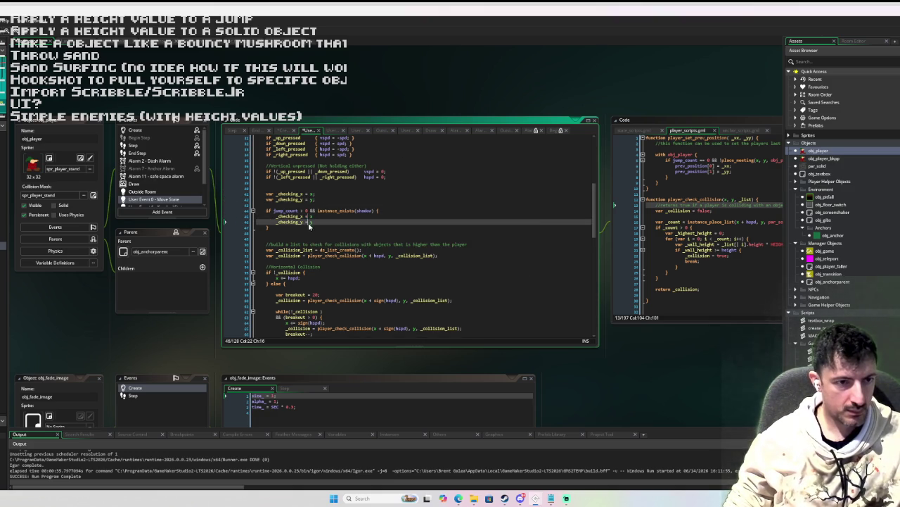
{"action": "type", "text": "shadow"}
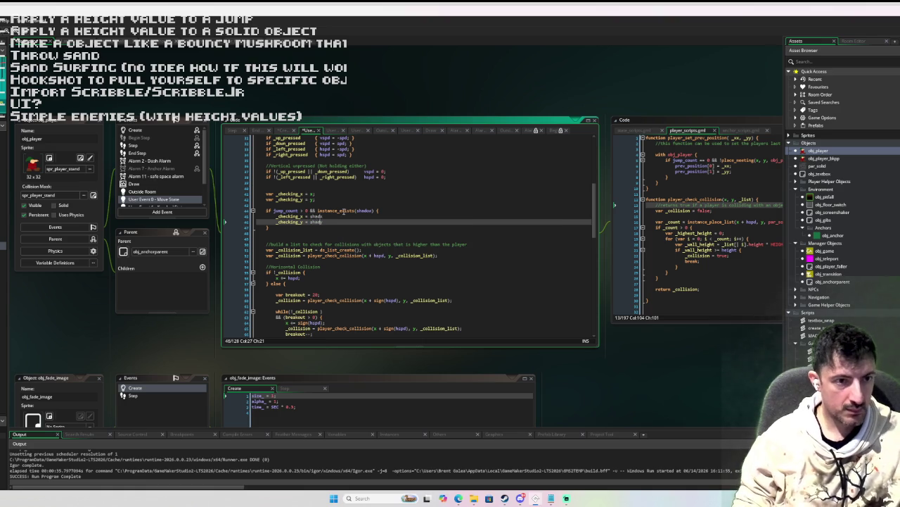
{"action": "type", "text": ".y"}
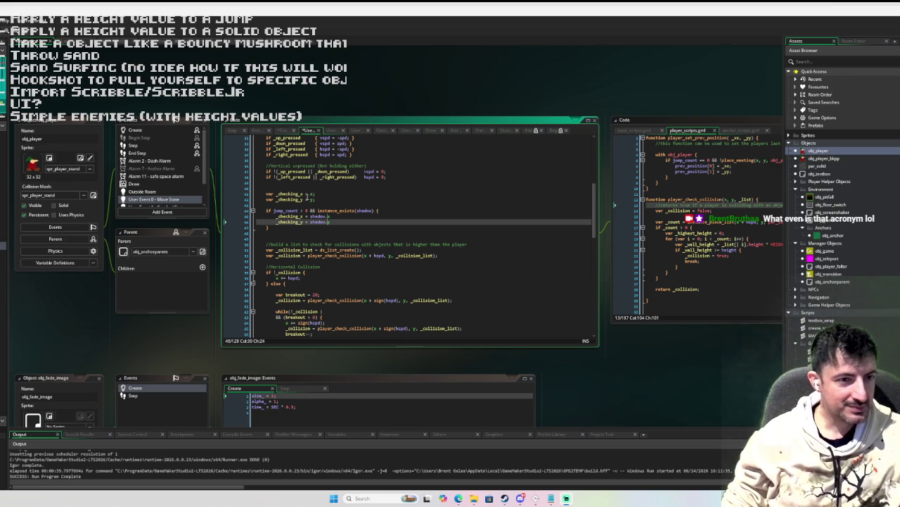
{"action": "left_click", "coordinate": [350, 233]}
Step: Insert the comment '//if the player is jumping, check collisions from the shadow, rather than the player' above the jump check
{"action": "left_click", "coordinate": [371, 205]}
{"action": "key", "text": "Return"}
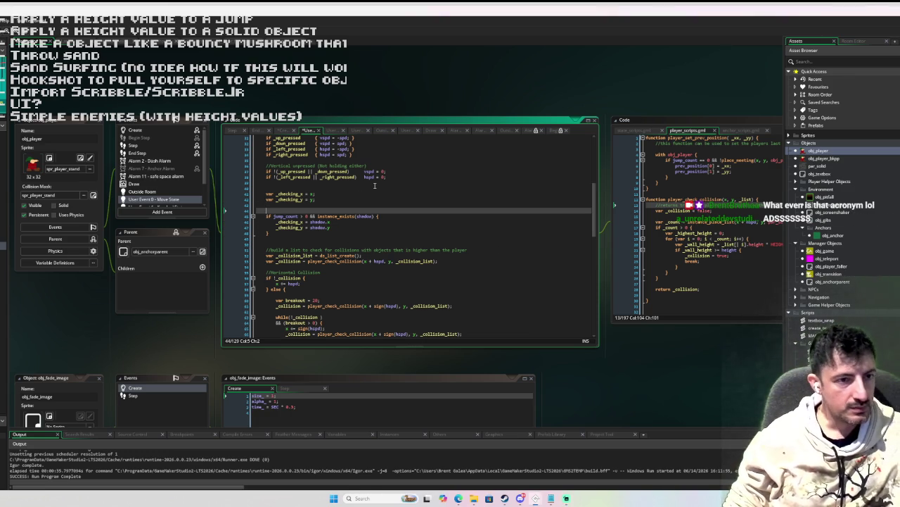
{"action": "type", "text": "//if t"}
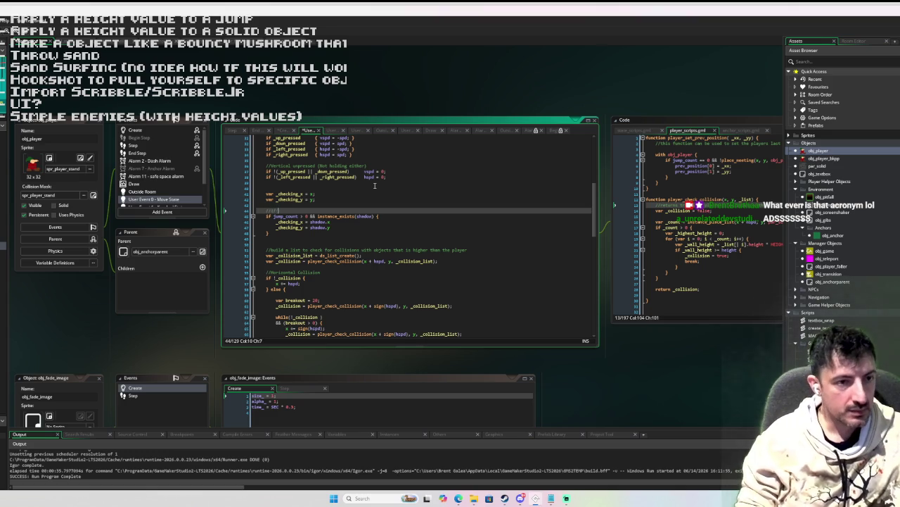
{"action": "type", "text": "he player is jumping, check collisions from"}
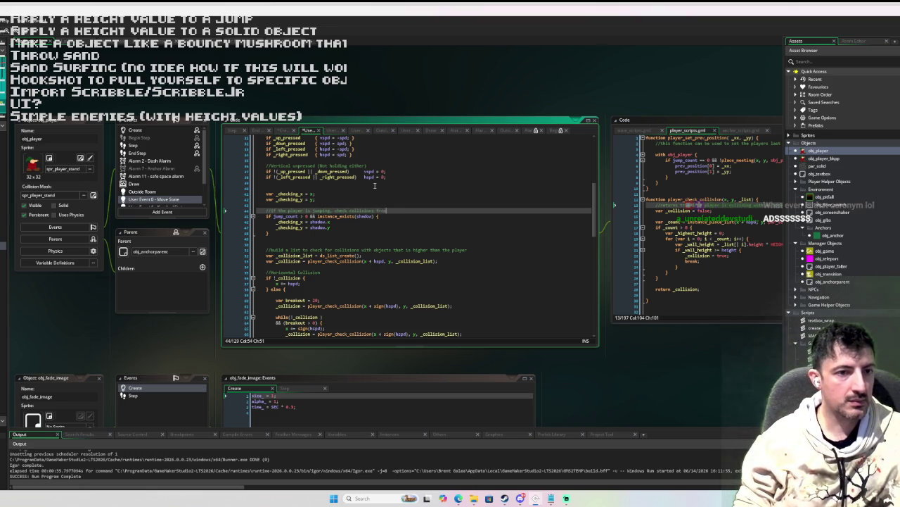
{"action": "type", "text": " the shadow, rather than t"}
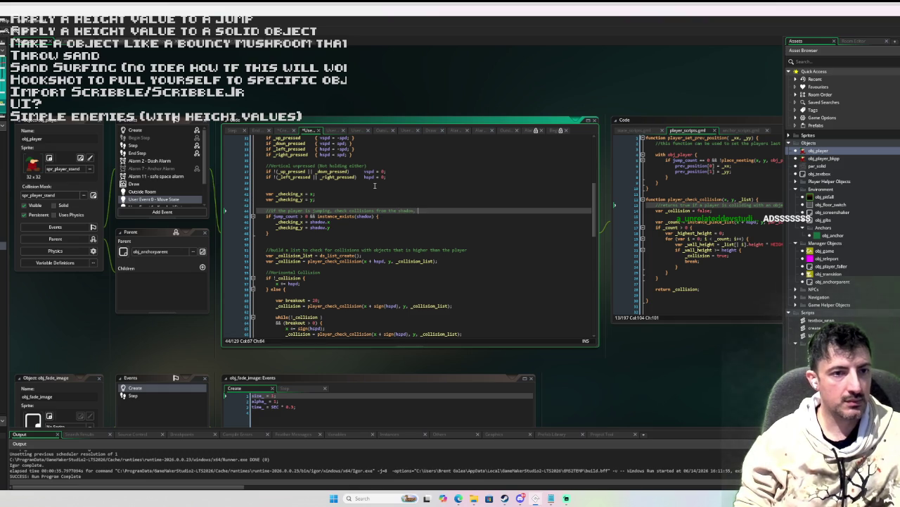
{"action": "type", "text": "he player"}
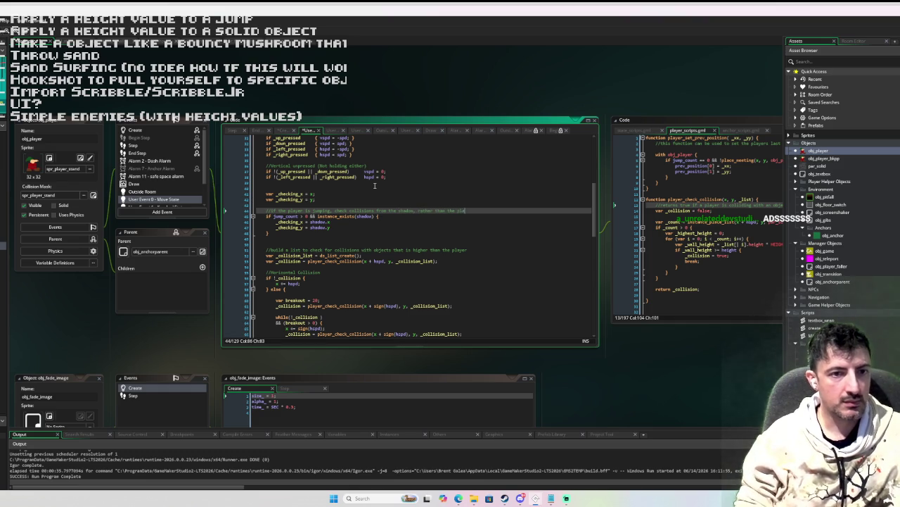
Step: Replace the x arguments with _checking_x in the horizontal and vertical player_check_collision calls and loops
{"action": "double_click", "coordinate": [289, 193]}
{"action": "double_click", "coordinate": [364, 261]}
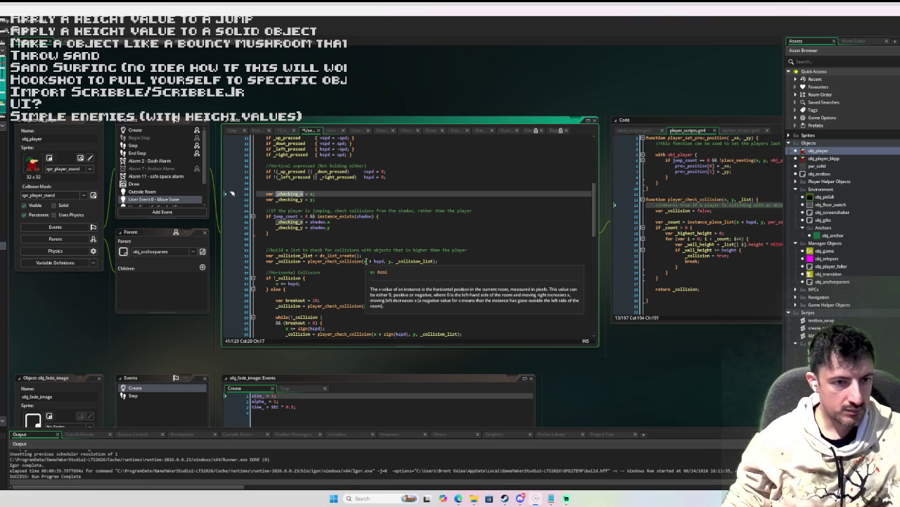
{"action": "key", "text": "ctrl+v"}
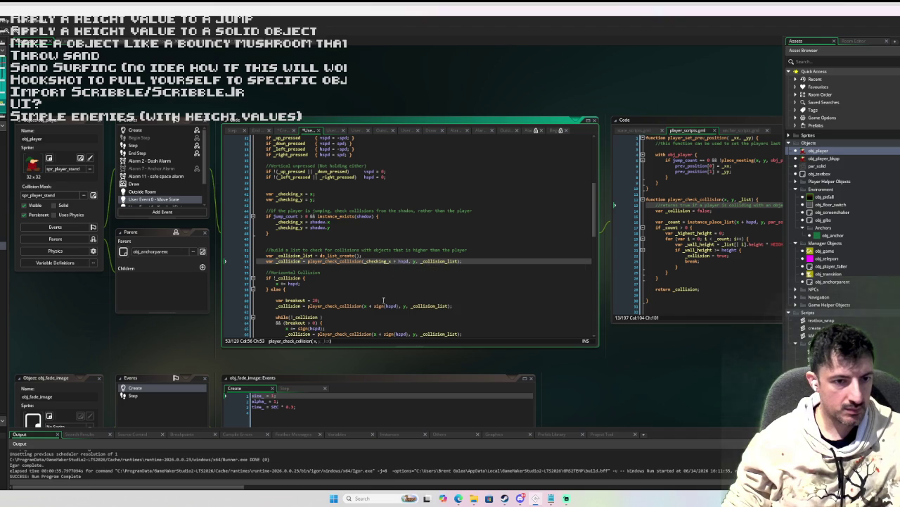
{"action": "double_click", "coordinate": [368, 306]}
{"action": "key", "text": "ctrl+v"}
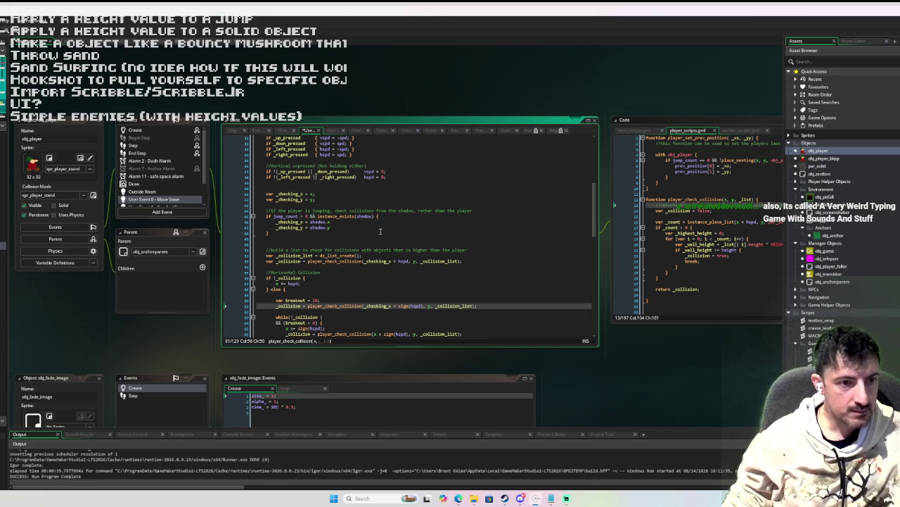
{"action": "scroll", "coordinate": [379, 233], "scroll_direction": "down", "scroll_amount": 3}
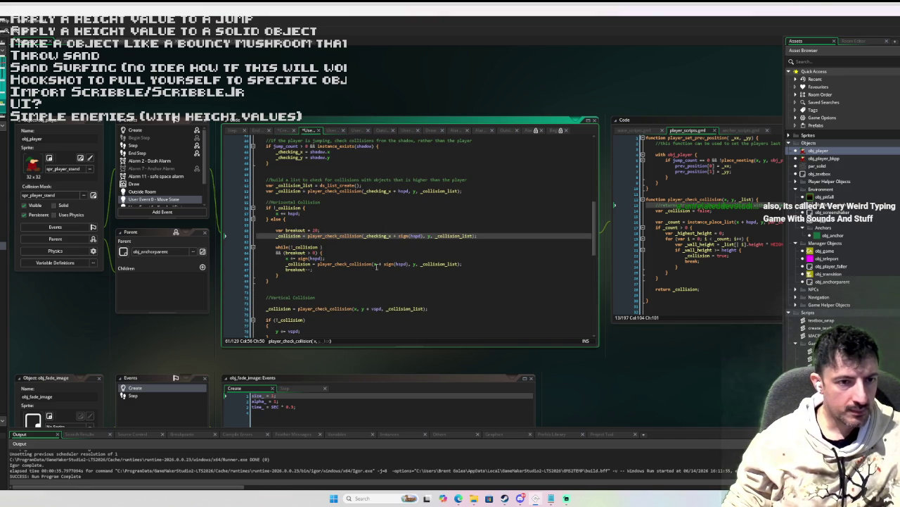
{"action": "left_click", "coordinate": [375, 264]}
{"action": "type", "text": "_checking_x"}
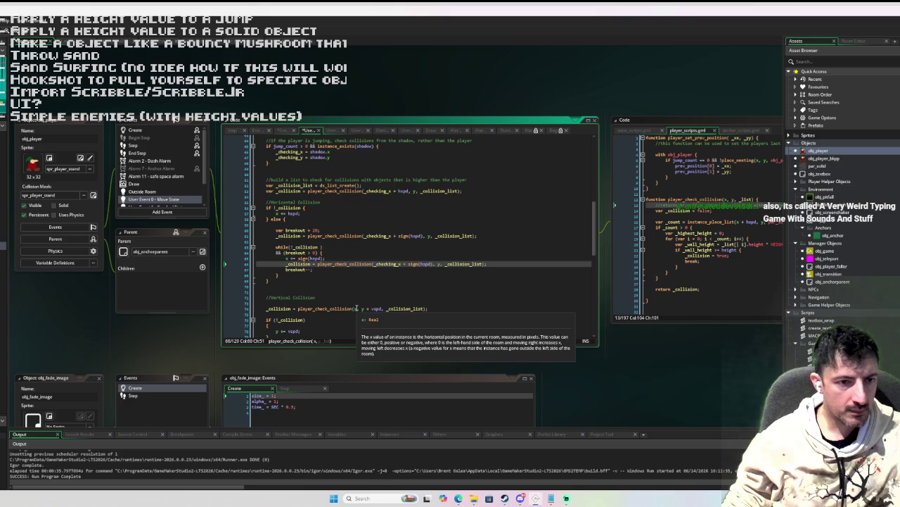
{"action": "double_click", "coordinate": [356, 308]}
{"action": "type", "text": "_checking_x"}
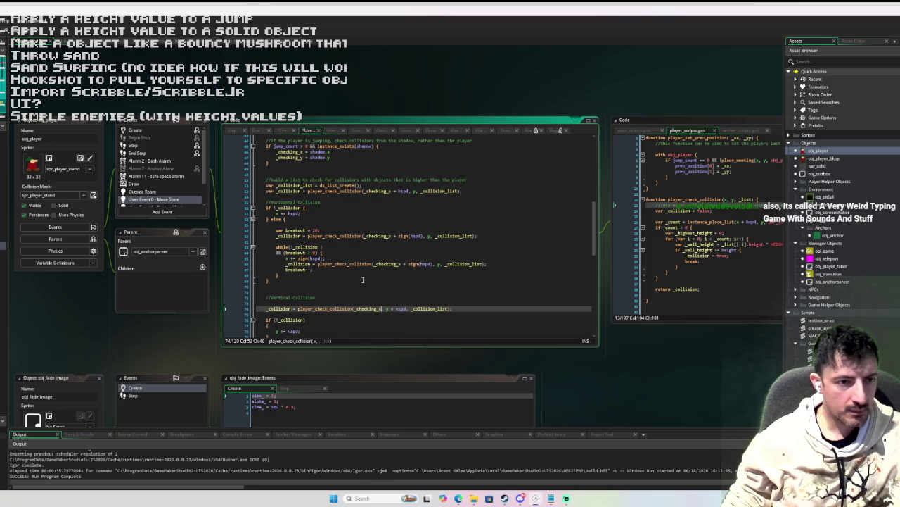
{"action": "scroll", "coordinate": [338, 275], "scroll_direction": "down", "scroll_amount": 3}
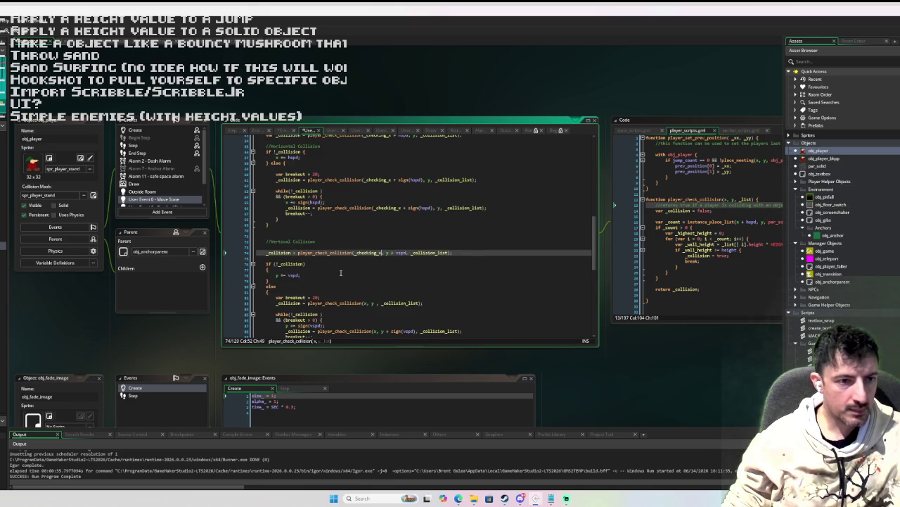
{"action": "scroll", "coordinate": [318, 275], "scroll_direction": "down", "scroll_amount": 1}
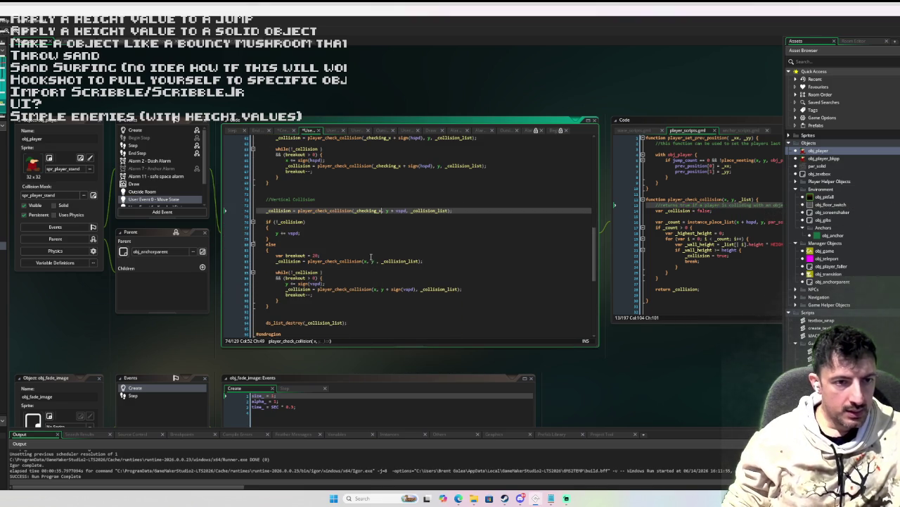
{"action": "double_click", "coordinate": [366, 261]}
{"action": "type", "text": "_checking_x"}
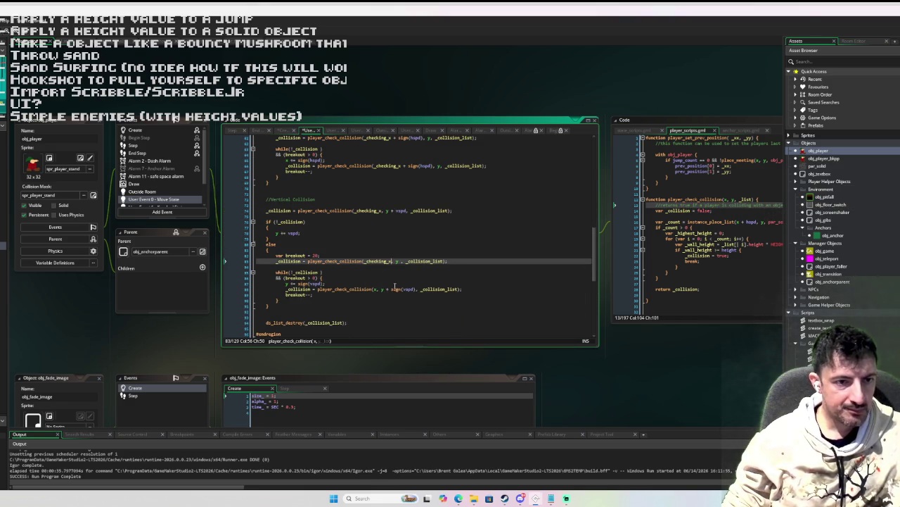
{"action": "double_click", "coordinate": [377, 289]}
{"action": "type", "text": "_checking_x"}
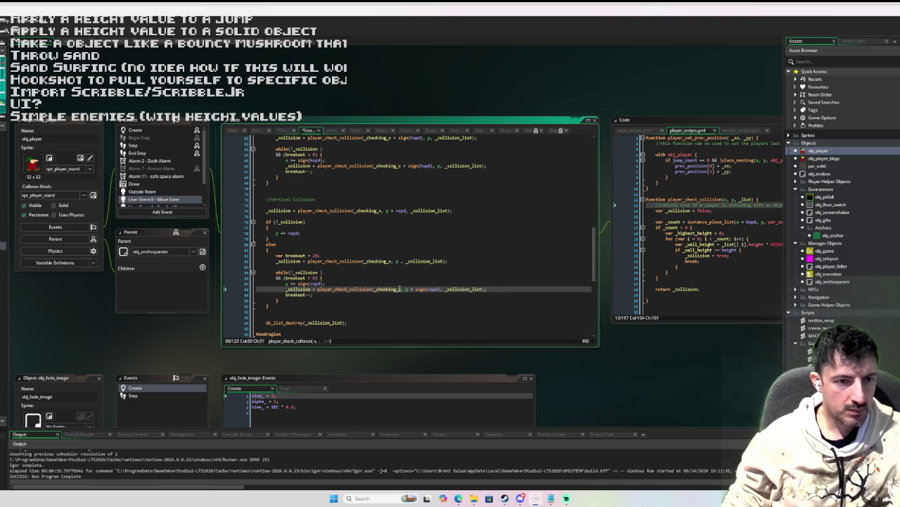
Step: Replace the y arguments with _checking_y in the vertical and horizontal collision calls and loops
{"action": "double_click", "coordinate": [406, 289]}
{"action": "type", "text": "_checking_y"}
{"action": "double_click", "coordinate": [419, 289]}
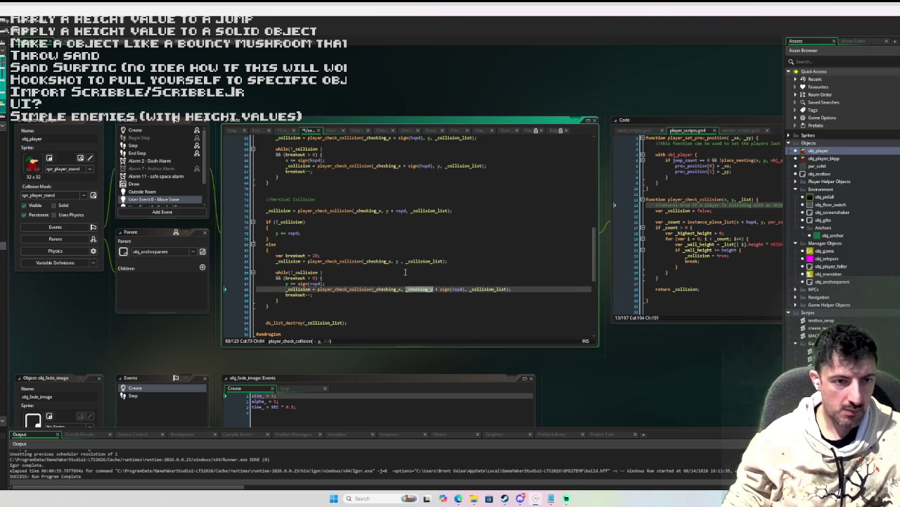
{"action": "double_click", "coordinate": [398, 261]}
{"action": "key", "text": "ctrl+v"}
{"action": "double_click", "coordinate": [386, 210]}
{"action": "key", "text": "ctrl+v"}
{"action": "scroll", "coordinate": [394, 211], "scroll_direction": "up", "scroll_amount": 3}
{"action": "double_click", "coordinate": [439, 221]}
{"action": "key", "text": "ctrl+v"}
{"action": "double_click", "coordinate": [430, 193]}
{"action": "key", "text": "ctrl+v"}
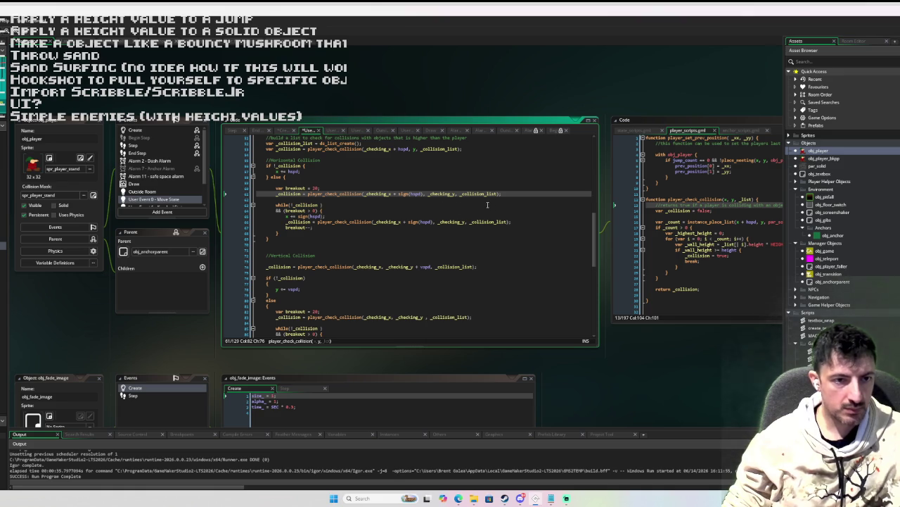
{"action": "scroll", "coordinate": [488, 209], "scroll_direction": "up", "scroll_amount": 1}
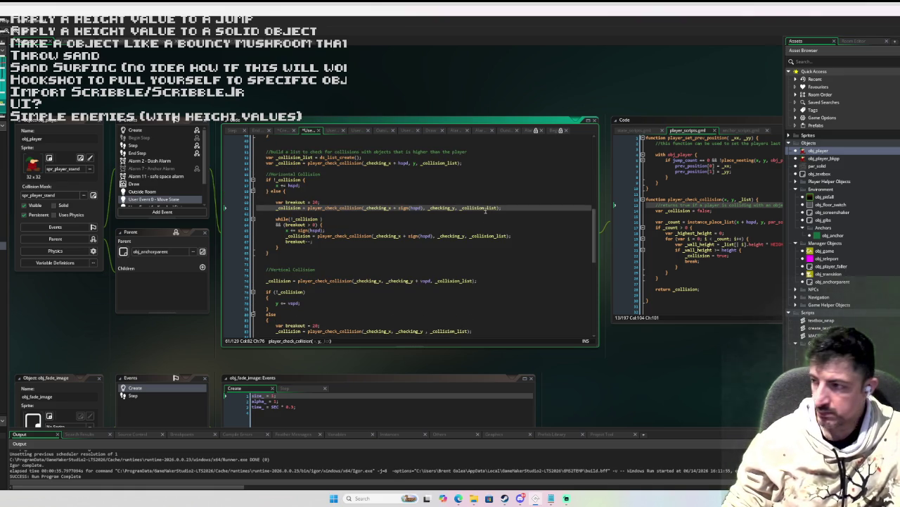
{"action": "scroll", "coordinate": [483, 208], "scroll_direction": "up", "scroll_amount": 1}
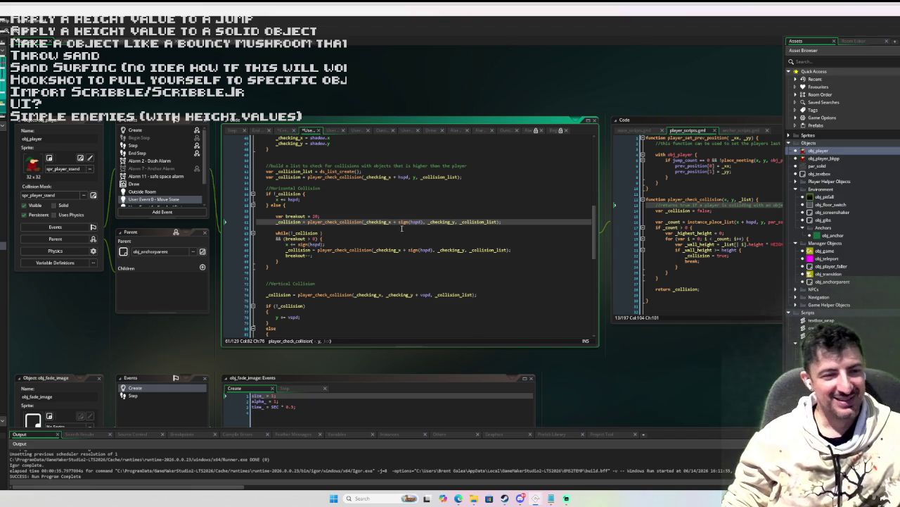
{"action": "scroll", "coordinate": [401, 228], "scroll_direction": "down", "scroll_amount": 1}
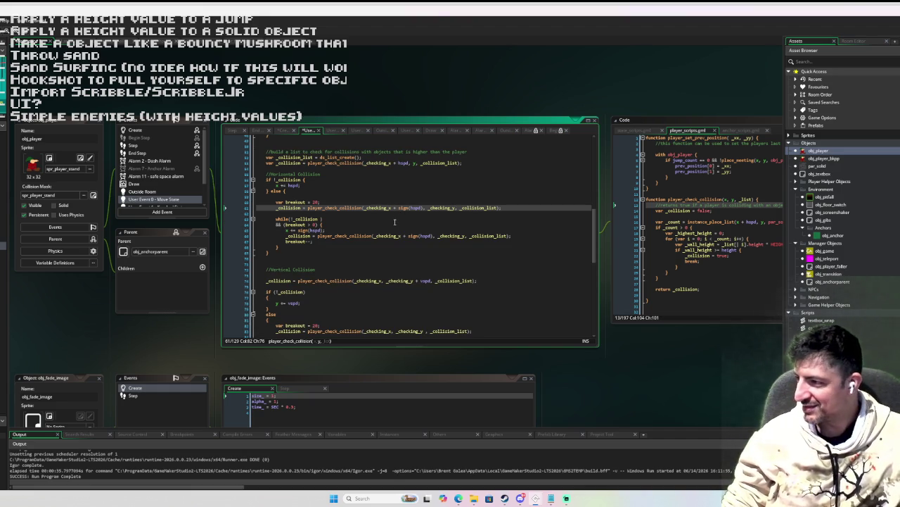
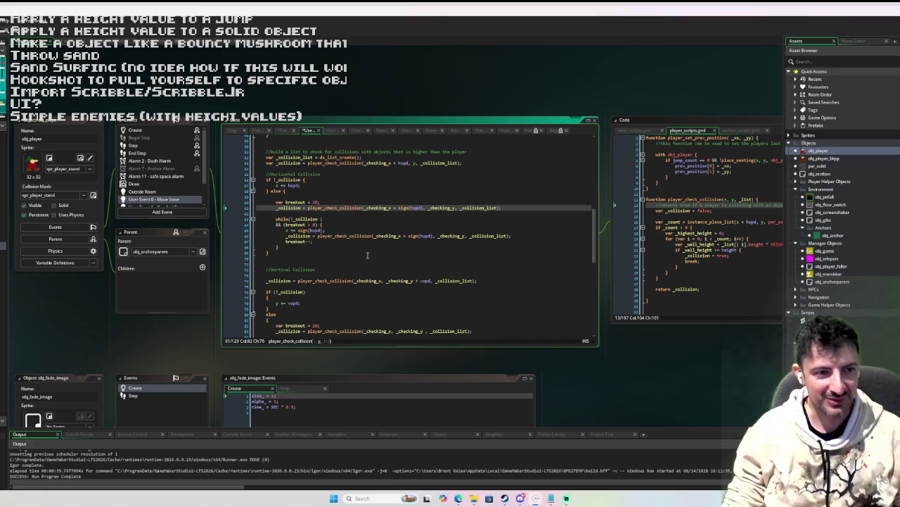
Step: Insert 's position' after 'shadow' in the line-44 jumping-collision comment
{"action": "scroll", "coordinate": [367, 255], "scroll_direction": "down", "scroll_amount": 2}
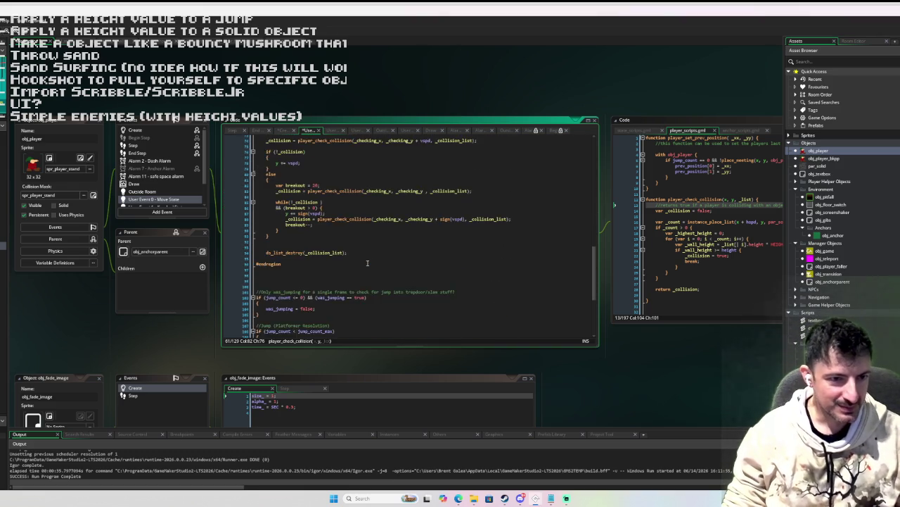
{"action": "scroll", "coordinate": [372, 266], "scroll_direction": "up", "scroll_amount": 7}
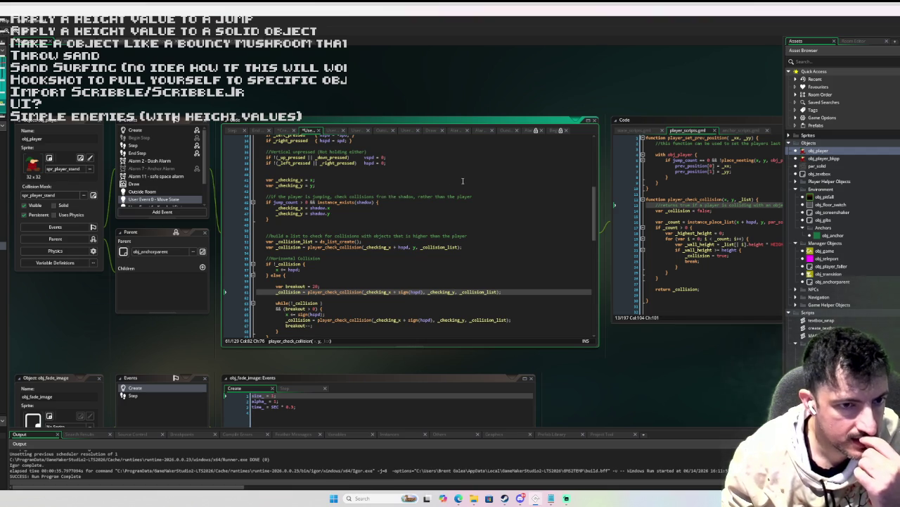
{"action": "left_click", "coordinate": [412, 196]}
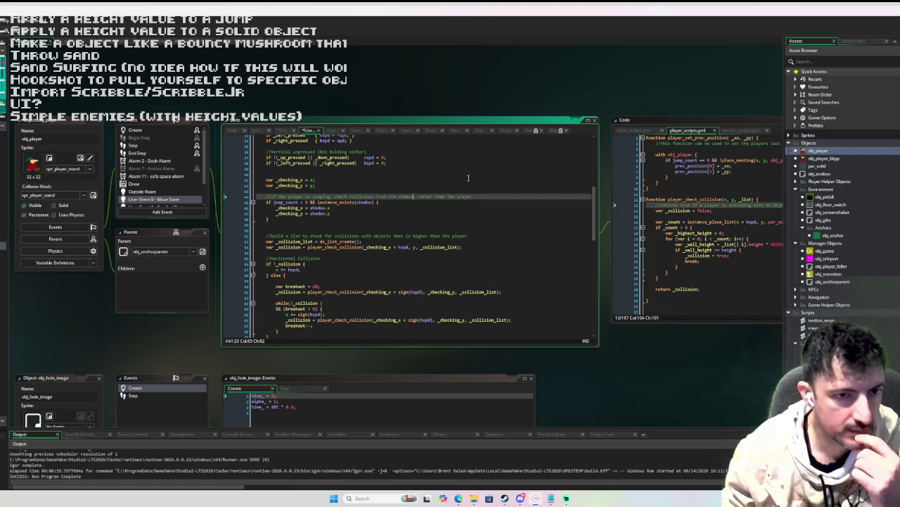
{"action": "type", "text": "'s position"}
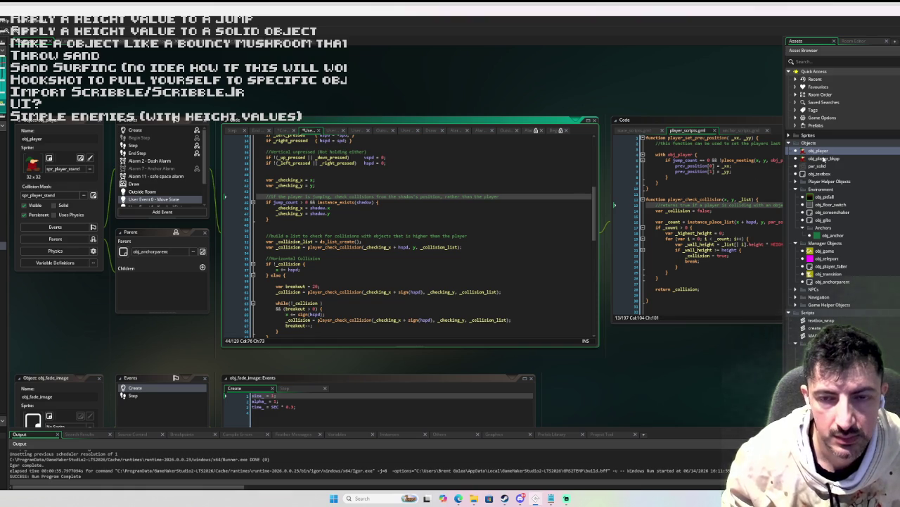
{"action": "left_click_drag", "start_coordinate": [748, 224], "coordinate": [563, 224]}
Step: Add an if _wall_height > 100 check below the wall height assignment in player_check_collision
{"action": "left_click", "coordinate": [580, 248]}
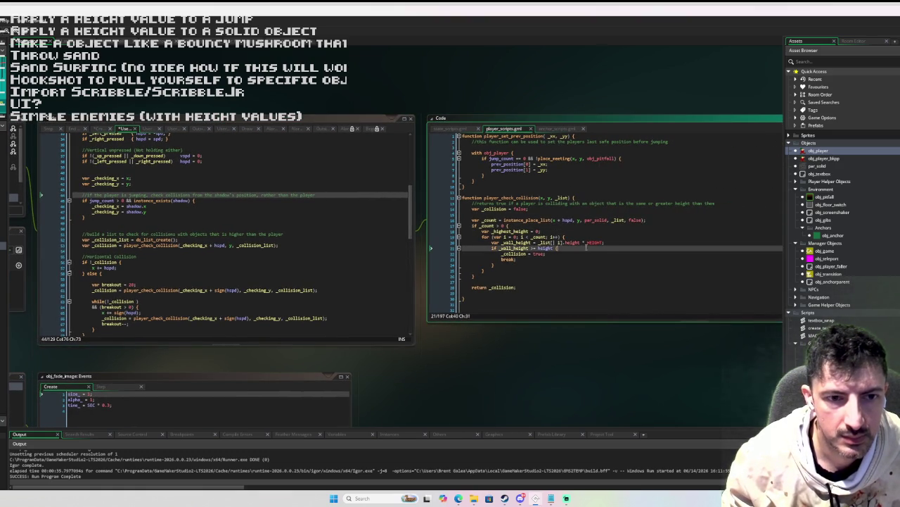
{"action": "left_click", "coordinate": [618, 243]}
{"action": "key", "text": "Return"}
{"action": "type", "text": "if wal"}
{"action": "key", "text": "BackSpace"}
{"action": "key", "text": "BackSpace"}
{"action": "key", "text": "BackSpace"}
{"action": "type", "text": "_wall_height"}
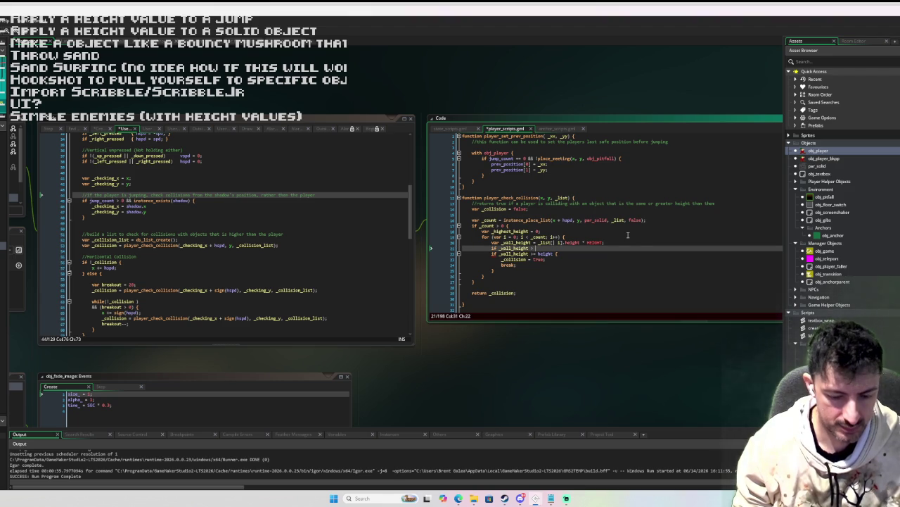
{"action": "type", "text": "_hig"}
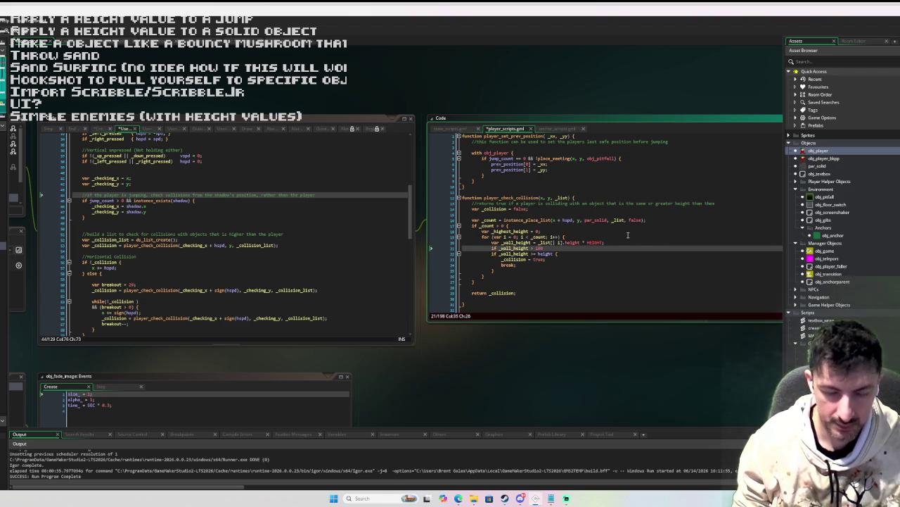
{"action": "type", "text": " {"}
Step: Log "tall wall" with show_debug_message inside the check and set a breakpoint on it
{"action": "key", "text": "Return"}
{"action": "type", "text": "show_"}
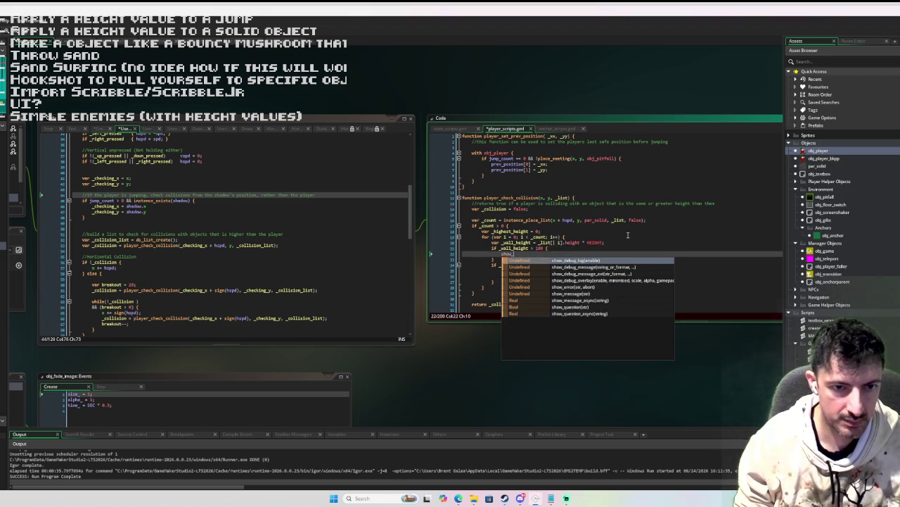
{"action": "type", "text": "debu"}
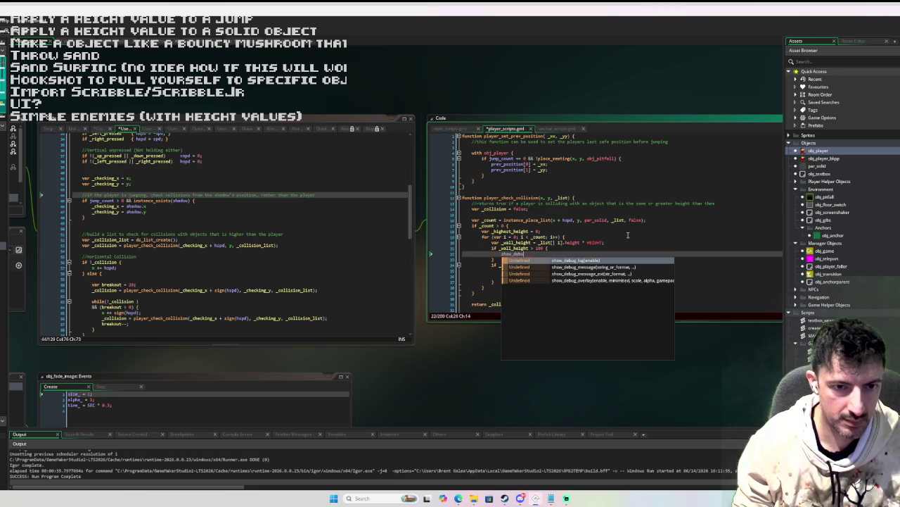
{"action": "type", "text": "g_me"}
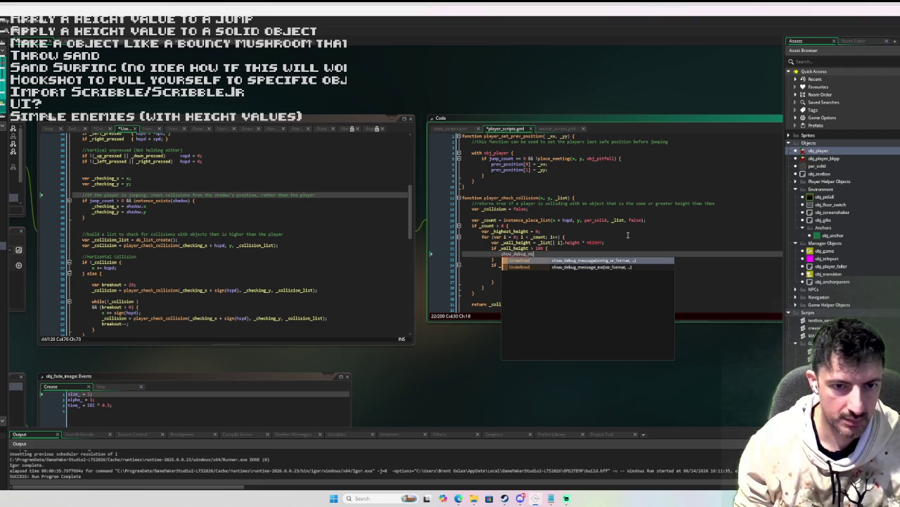
{"action": "key", "text": "Return"}
{"action": "type", "text": "\"tall "}
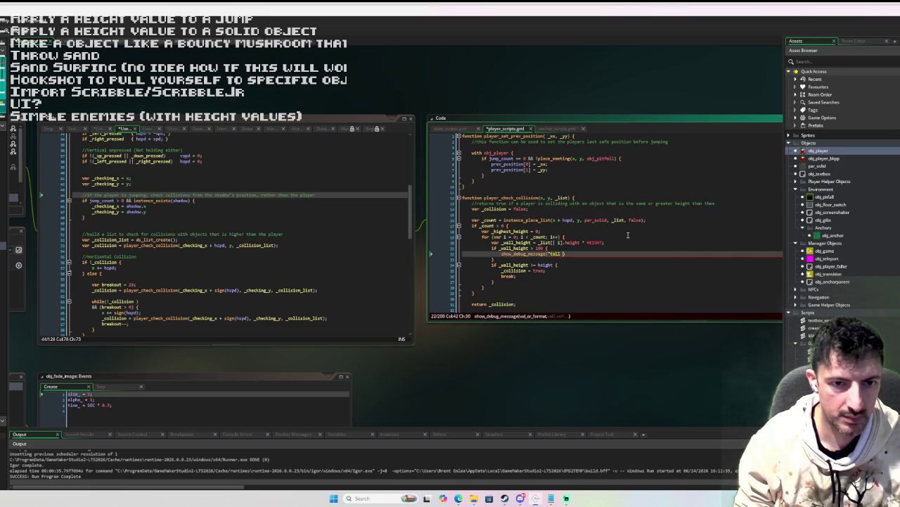
{"action": "type", "text": "wall\")"}
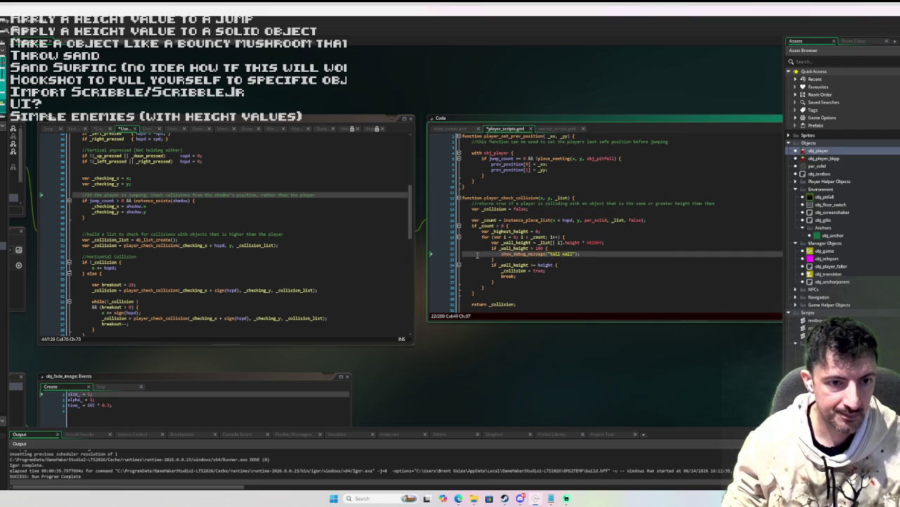
{"action": "left_click", "coordinate": [444, 253]}
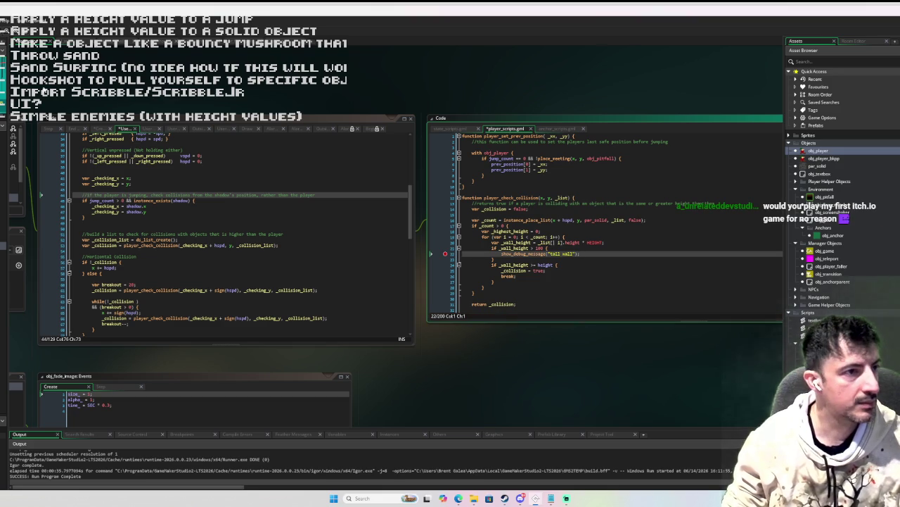
Step: Open a wall instance's properties and its creation code on the level map
{"action": "left_click", "coordinate": [68, 43]}
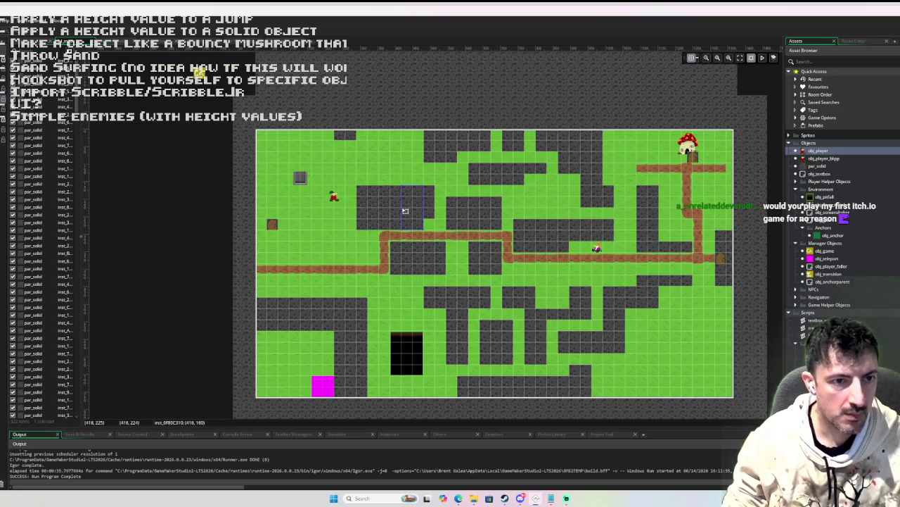
{"action": "double_click", "coordinate": [414, 210]}
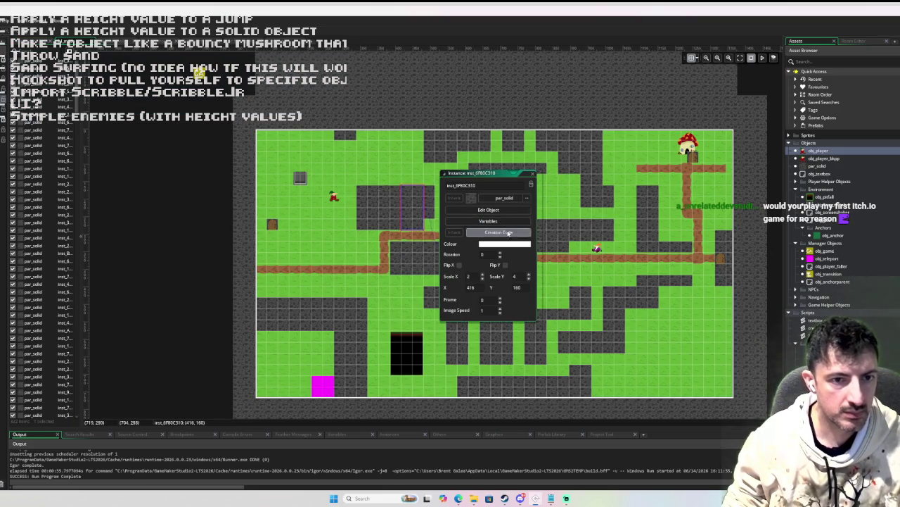
{"action": "left_click", "coordinate": [509, 233]}
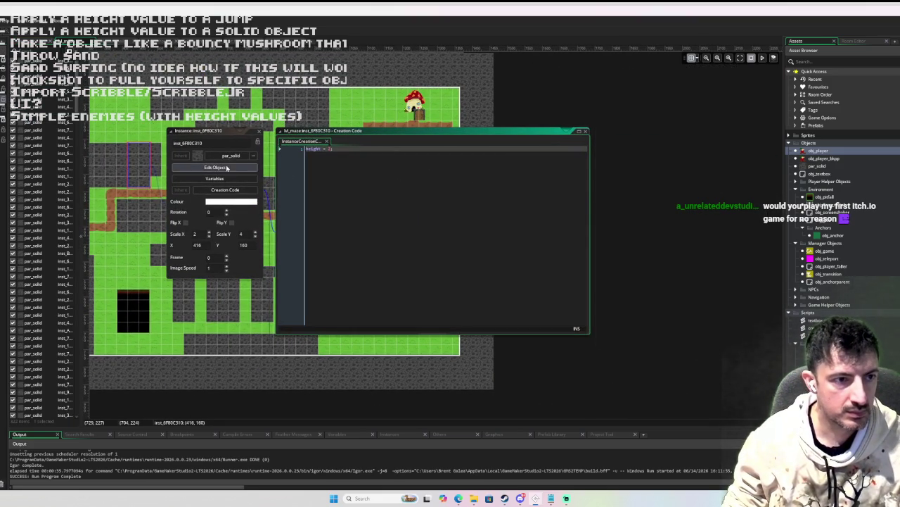
Step: Inspect the par_solid parent's Create event, then close the object, code and properties windows
{"action": "left_click", "coordinate": [235, 168]}
{"action": "left_click", "coordinate": [415, 199]}
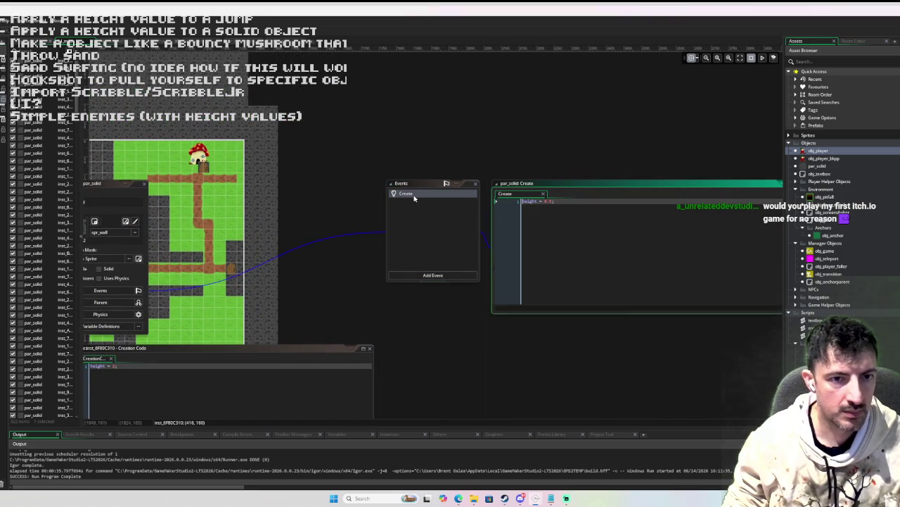
{"action": "scroll", "coordinate": [412, 195], "scroll_direction": "left", "scroll_amount": 5}
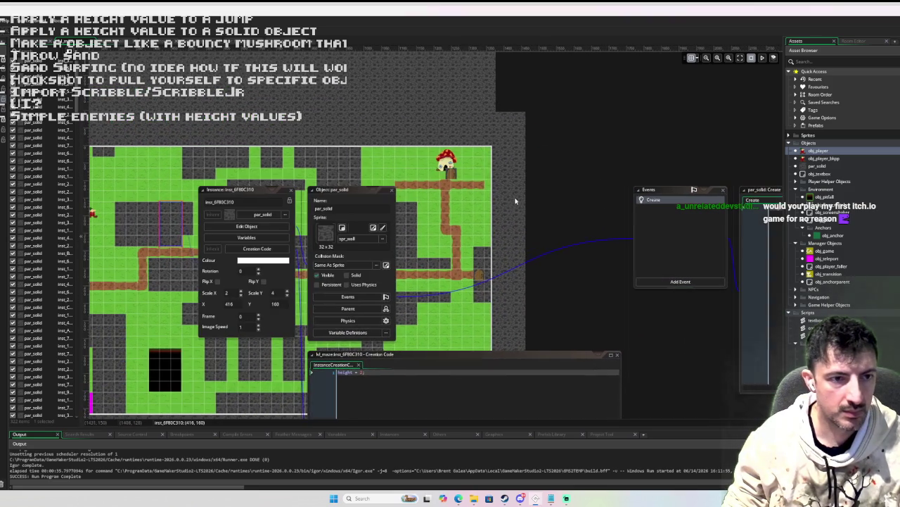
{"action": "left_click", "coordinate": [393, 190]}
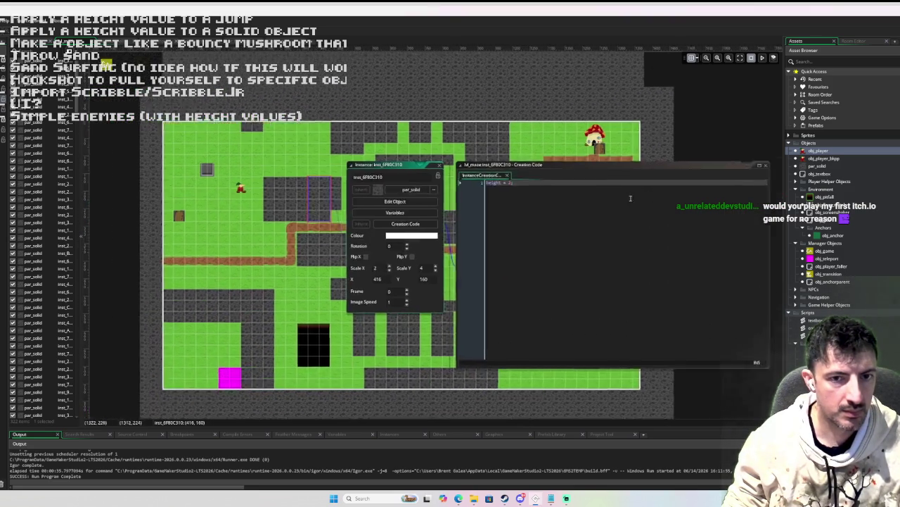
{"action": "mouse_move", "coordinate": [630, 198]}
{"action": "left_mouse_down"}
{"action": "mouse_move", "coordinate": [668, 191]}
{"action": "mouse_move", "coordinate": [518, 199]}
{"action": "left_mouse_up"}
{"action": "left_click_drag", "start_coordinate": [493, 369], "coordinate": [415, 169]}
{"action": "left_click", "coordinate": [653, 167]}
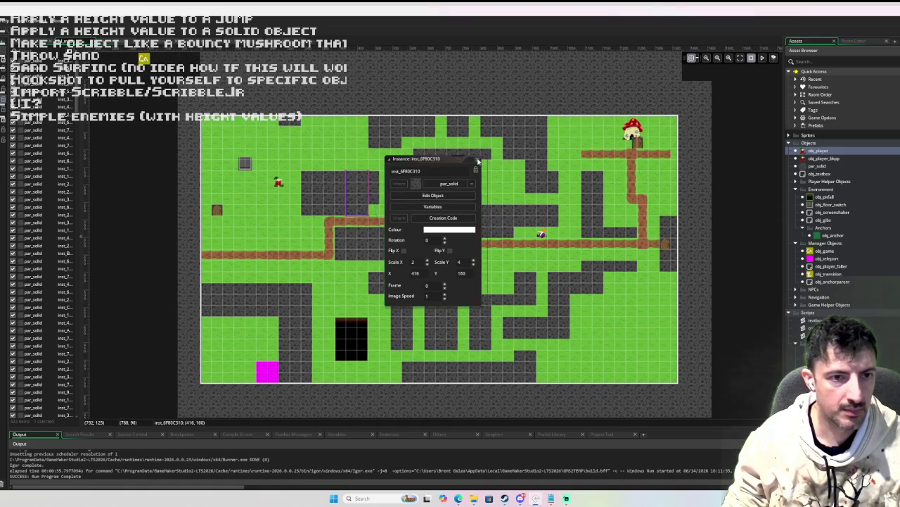
{"action": "left_click", "coordinate": [477, 161]}
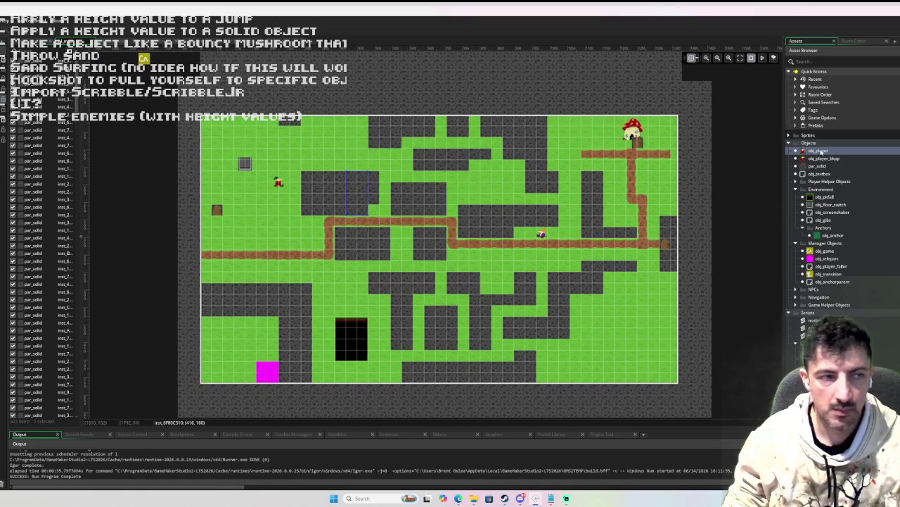
Step: Debug-run the game, jump at a wall, step past the tall-wall breakpoint, then remove it
{"action": "key", "text": "F5"}
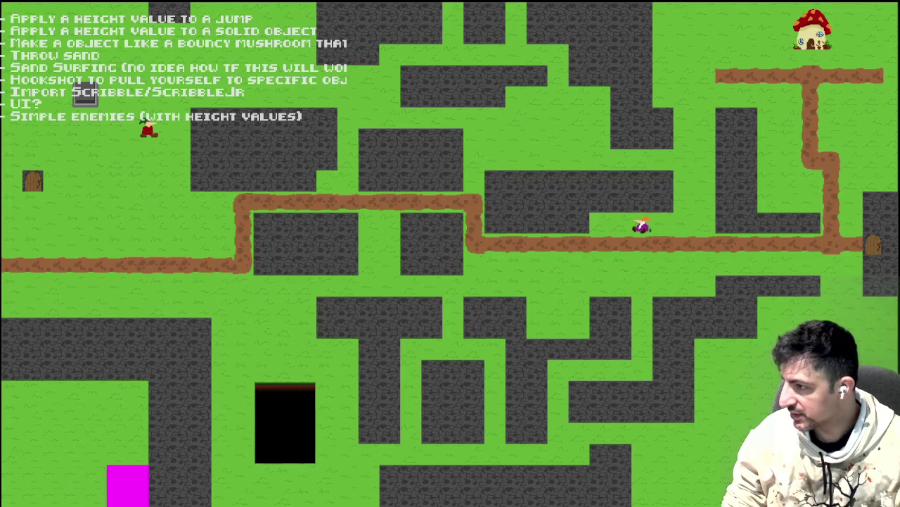
{"action": "key", "text": "Right"}
{"action": "key", "text": "space"}
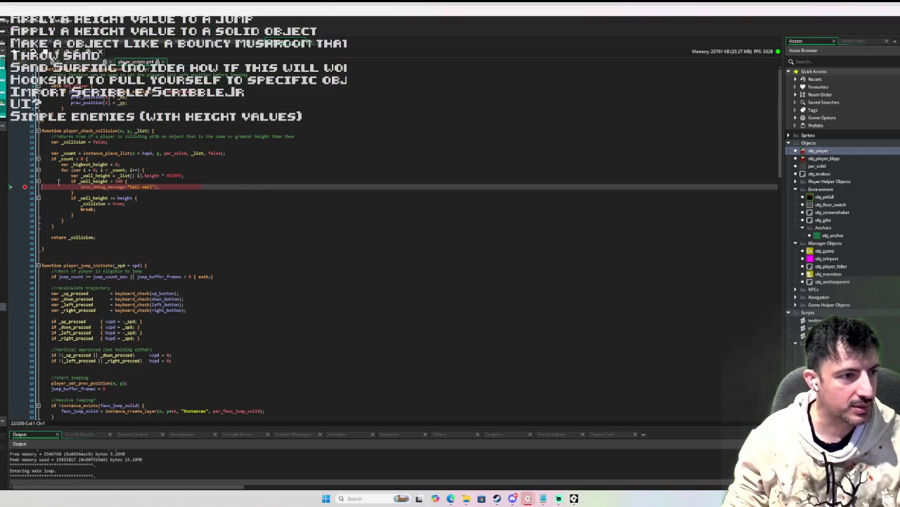
{"action": "key", "text": "F10"}
{"action": "key", "text": "F10"}
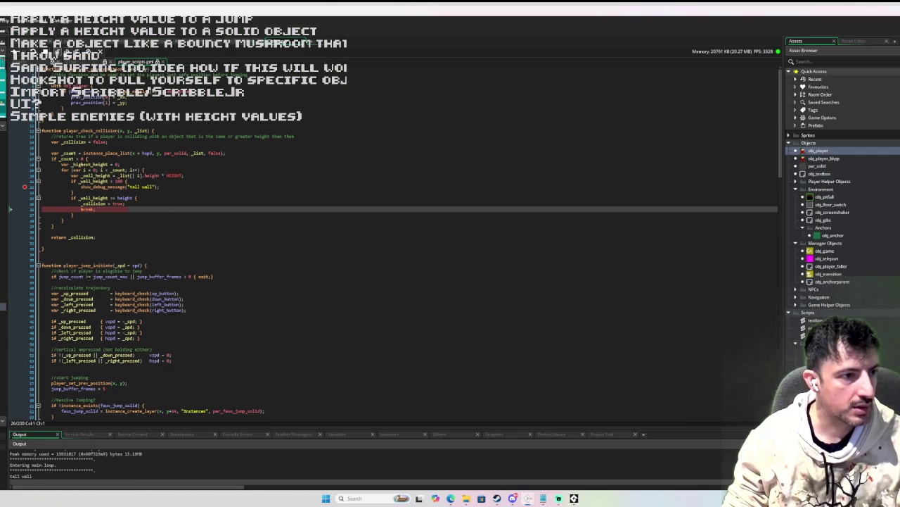
{"action": "key", "text": "F10"}
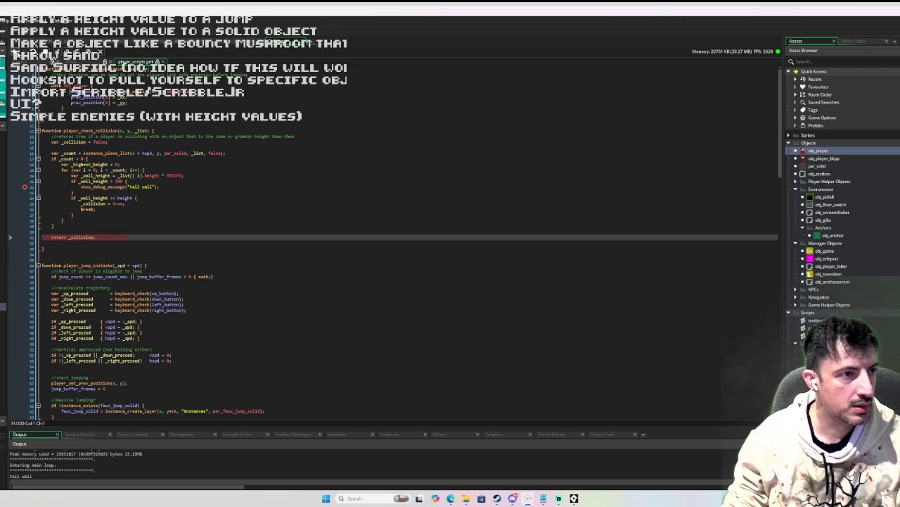
{"action": "key", "text": "F5"}
{"action": "left_click", "coordinate": [24, 186]}
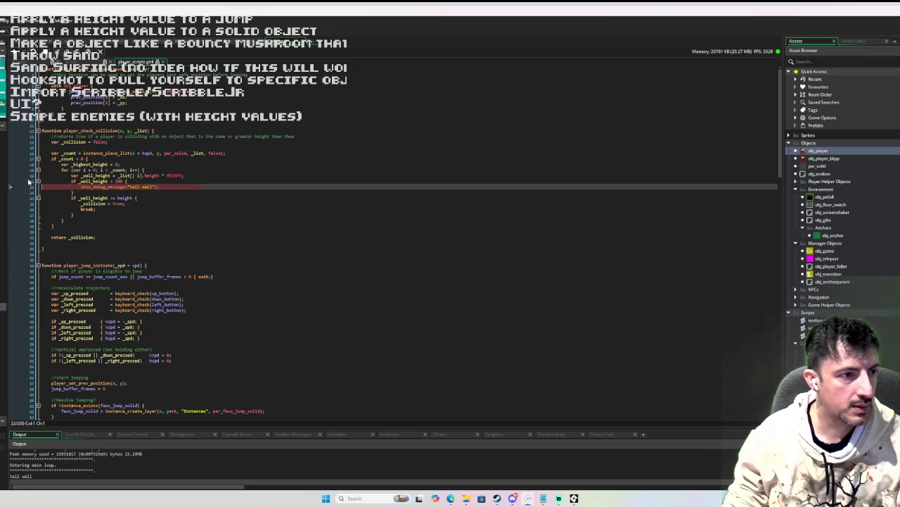
{"action": "key", "text": "F5"}
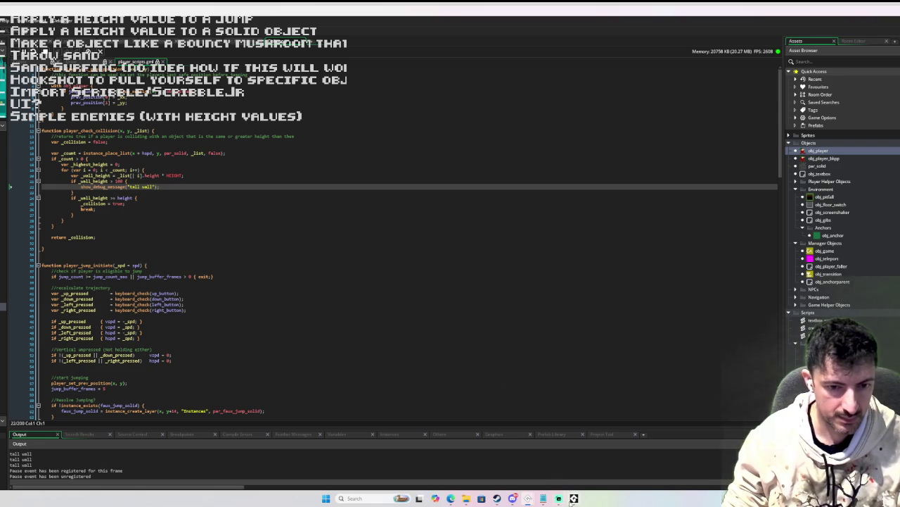
Step: Walk the player around the grey wall block, jump over it repeatedly, then stop the game
{"action": "key", "text": "alt+Tab"}
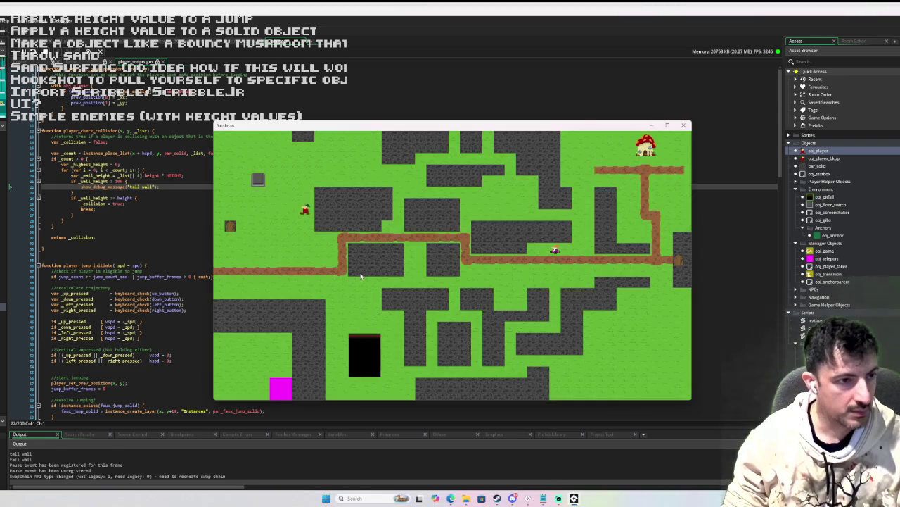
{"action": "key", "text": "Up"}
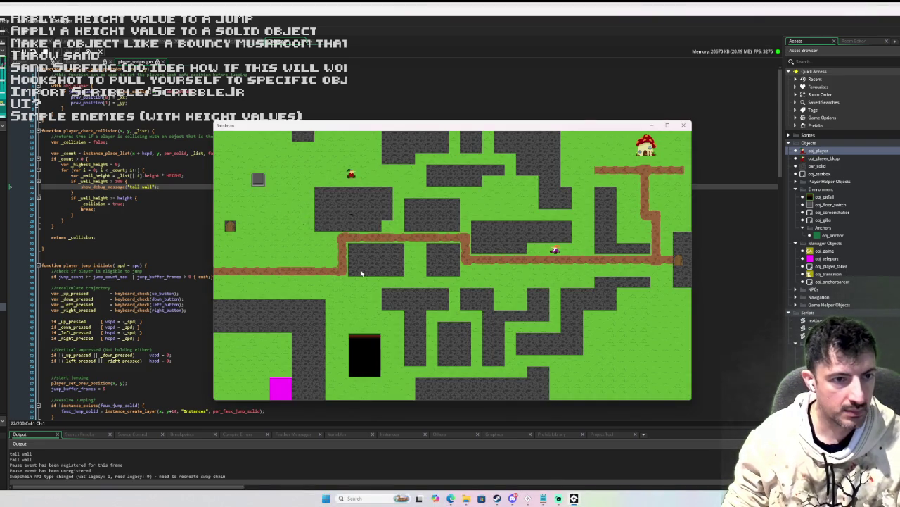
{"action": "key", "text": "Right"}
{"action": "key", "text": "Down"}
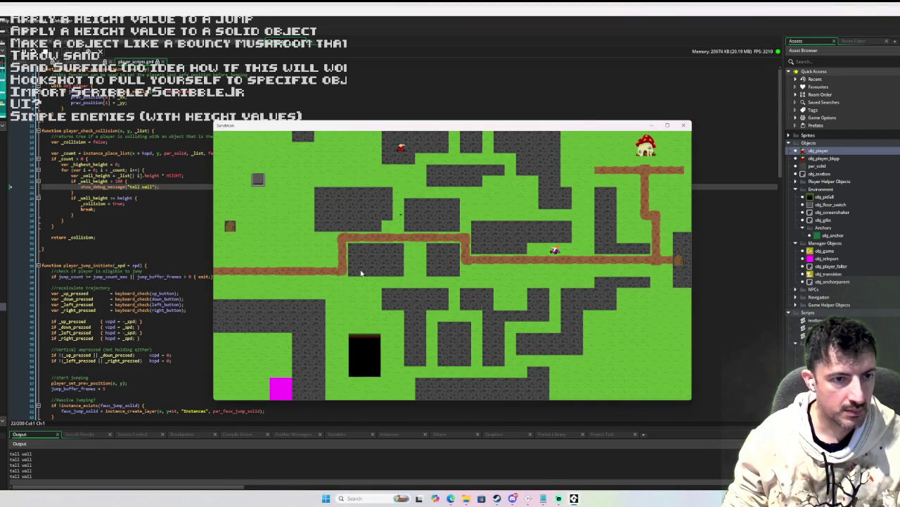
{"action": "key", "text": "Left"}
{"action": "key", "text": "Left"}
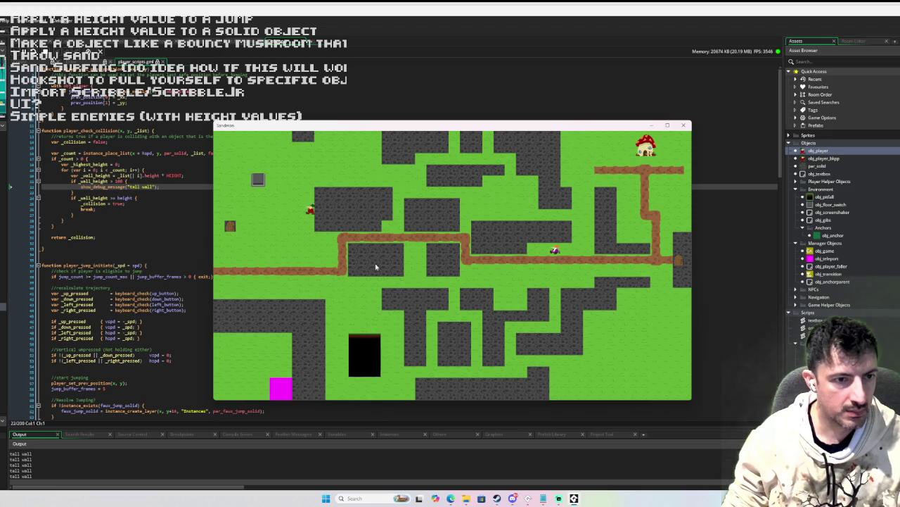
{"action": "key", "text": "space"}
{"action": "key", "text": "Right"}
{"action": "key", "text": "Left"}
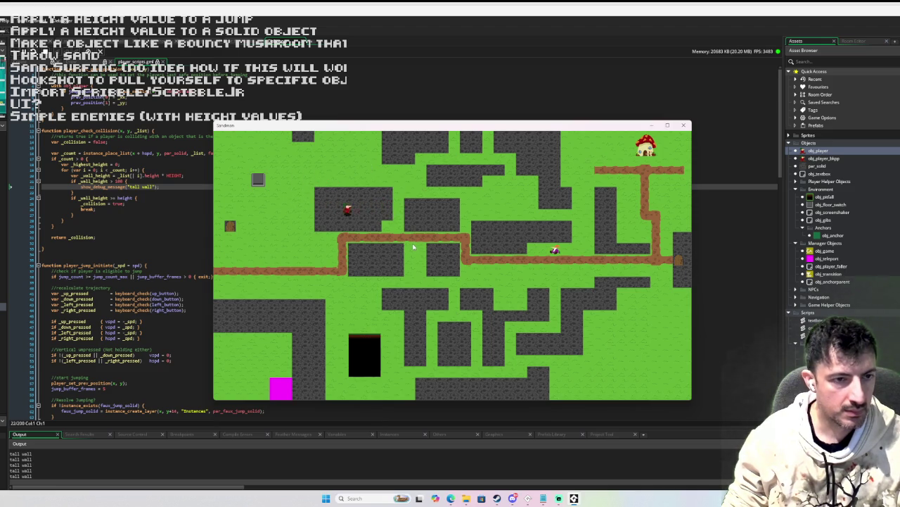
{"action": "key", "text": "space"}
{"action": "key", "text": "Right"}
{"action": "key", "text": "Left"}
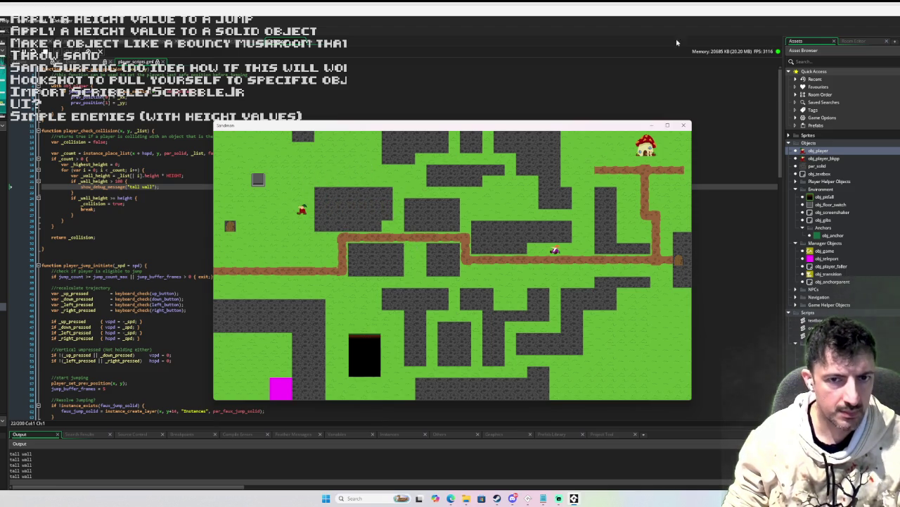
{"action": "left_click", "coordinate": [683, 125]}
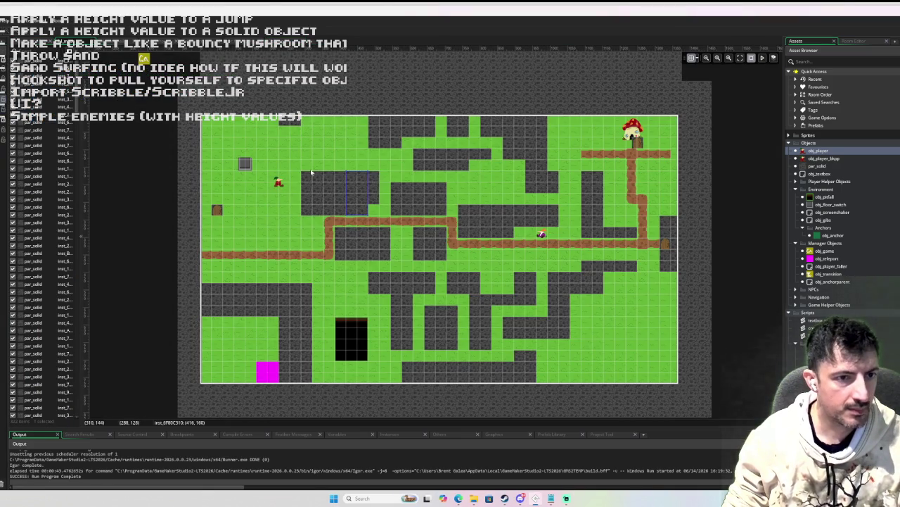
Step: Narrow a wall instance from its right side in the room editor
{"action": "left_click", "coordinate": [329, 187]}
{"action": "left_click_drag", "start_coordinate": [347, 194], "coordinate": [302, 192]}
{"action": "left_click", "coordinate": [352, 195]}
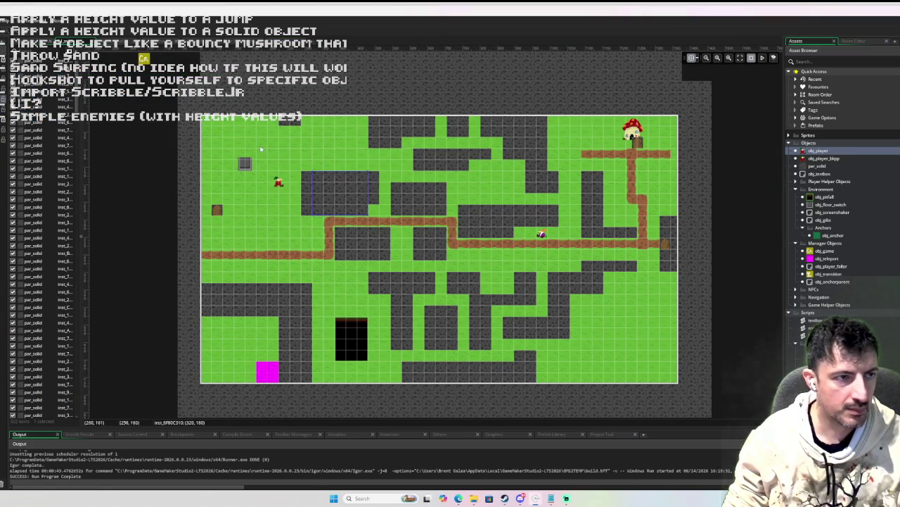
Step: Run the game, breakpoint the tall wall message line, and jump the player into a wall
{"action": "key", "text": "F5"}
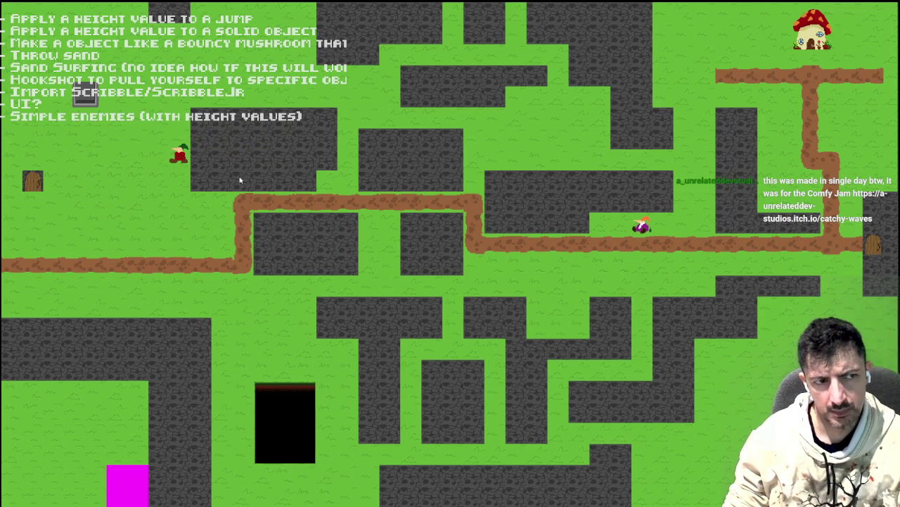
{"action": "key", "text": "Escape"}
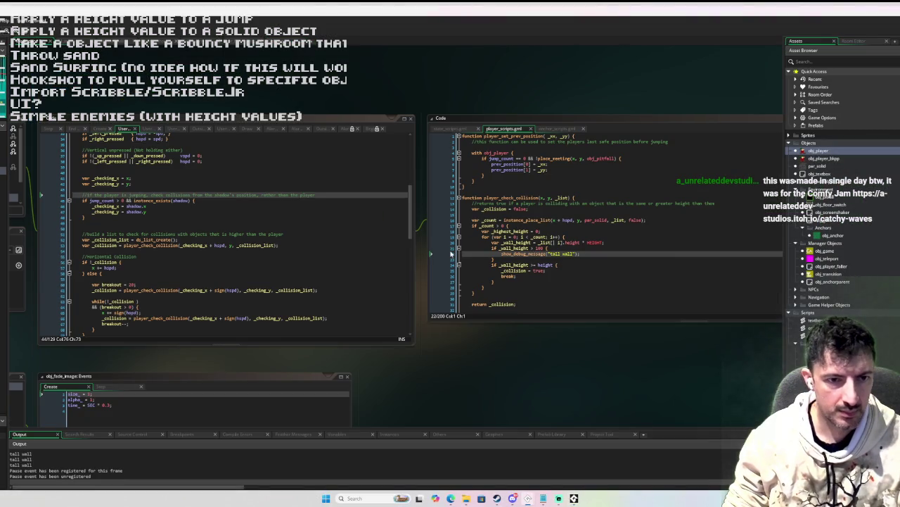
{"action": "left_click", "coordinate": [448, 253]}
{"action": "key", "text": "alt+Tab"}
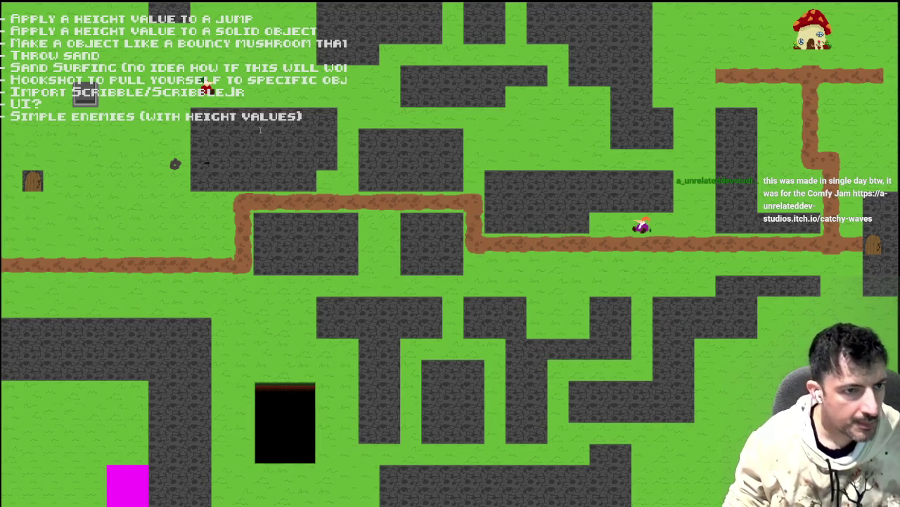
{"action": "key", "text": "space"}
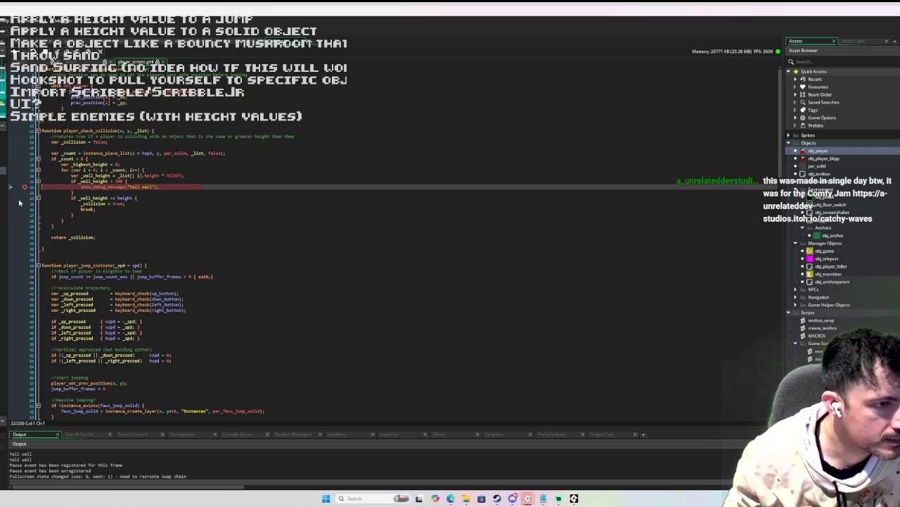
Step: Breakpoint the return line, resume, and step out into the calling horizontal collision code
{"action": "left_click", "coordinate": [25, 231]}
{"action": "left_click", "coordinate": [18, 54]}
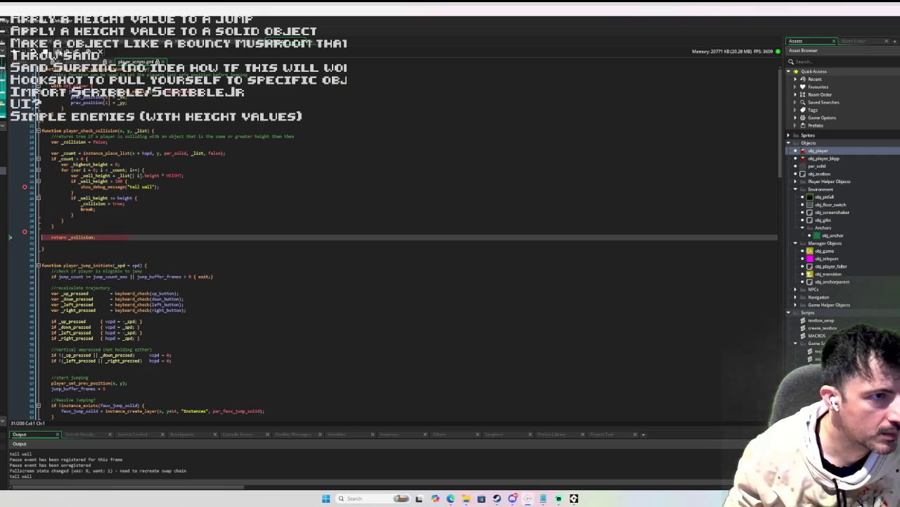
{"action": "left_click", "coordinate": [60, 55]}
{"action": "left_click", "coordinate": [61, 55]}
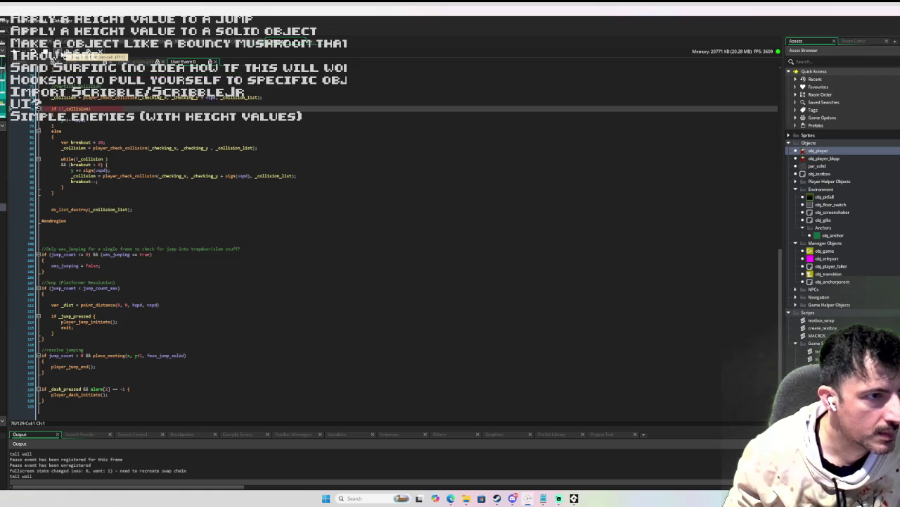
{"action": "scroll", "coordinate": [226, 101], "scroll_direction": "up", "scroll_amount": 5}
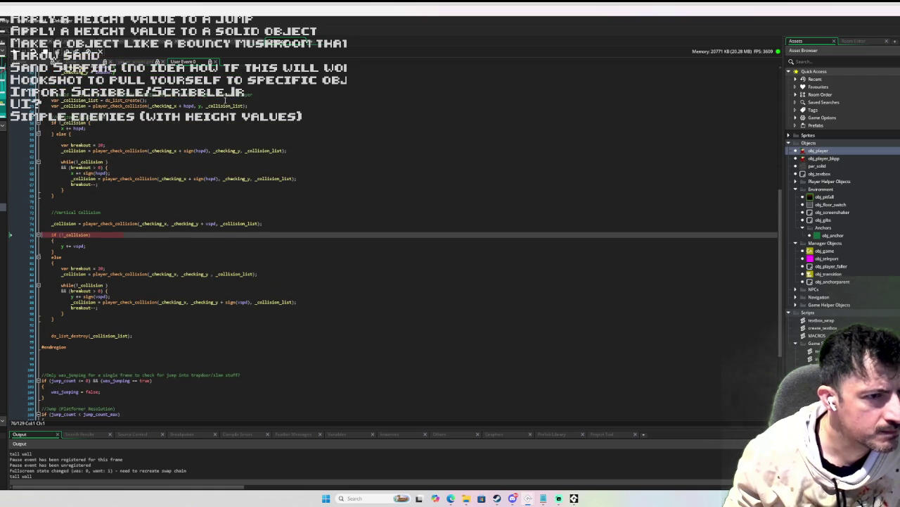
{"action": "scroll", "coordinate": [225, 100], "scroll_direction": "up", "scroll_amount": 1}
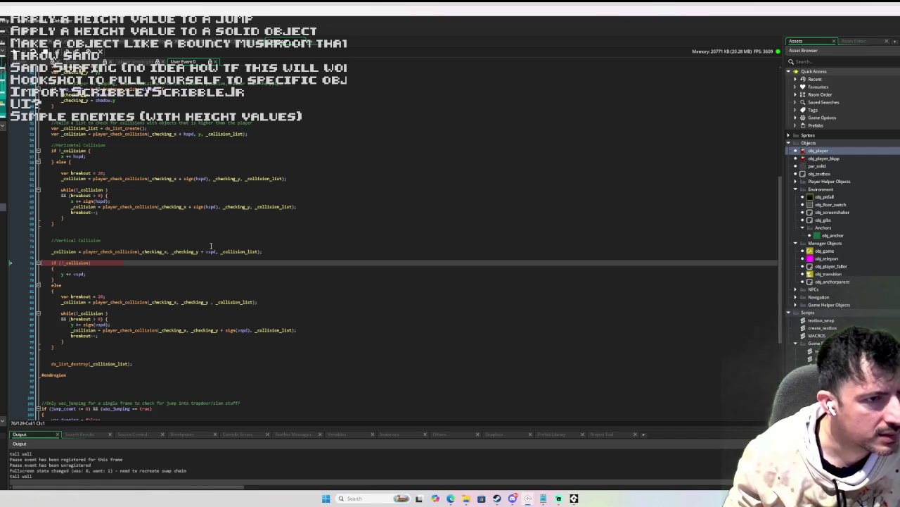
{"action": "scroll", "coordinate": [175, 136], "scroll_direction": "up", "scroll_amount": 1}
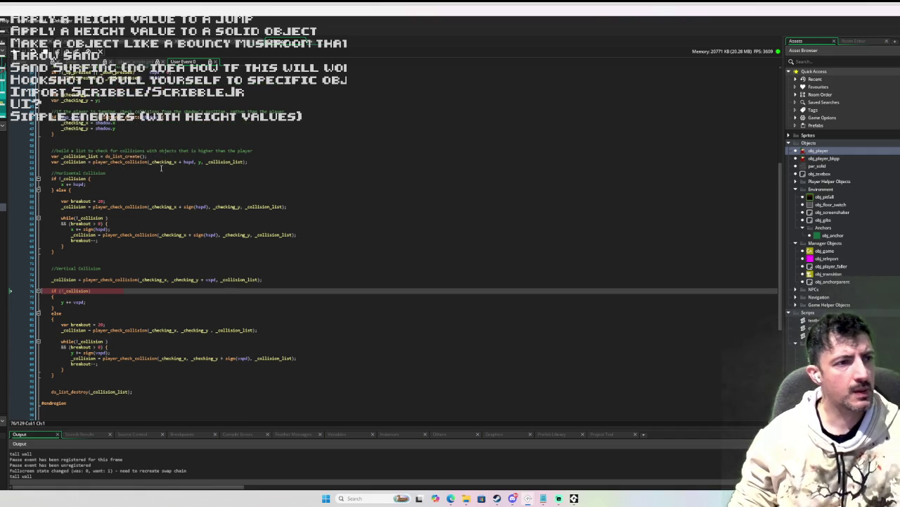
{"action": "scroll", "coordinate": [215, 152], "scroll_direction": "up", "scroll_amount": 1}
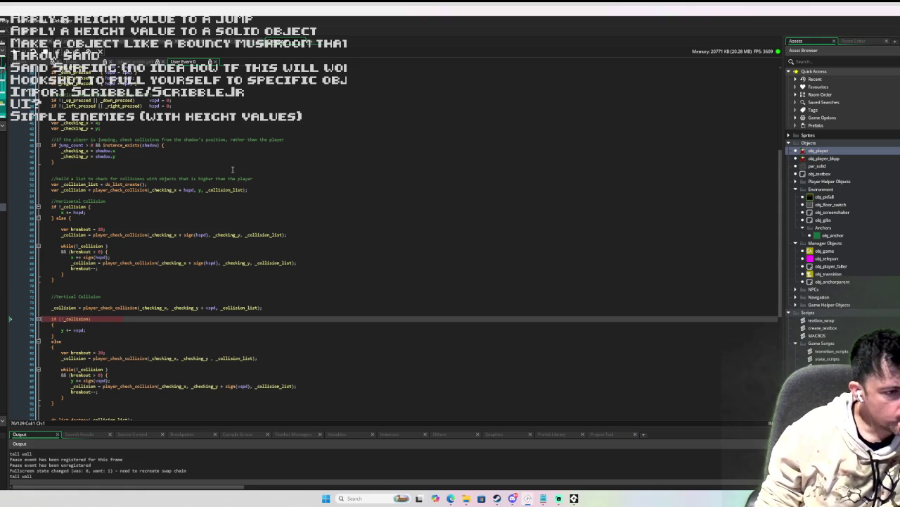
{"action": "scroll", "coordinate": [232, 169], "scroll_direction": "down", "scroll_amount": 2}
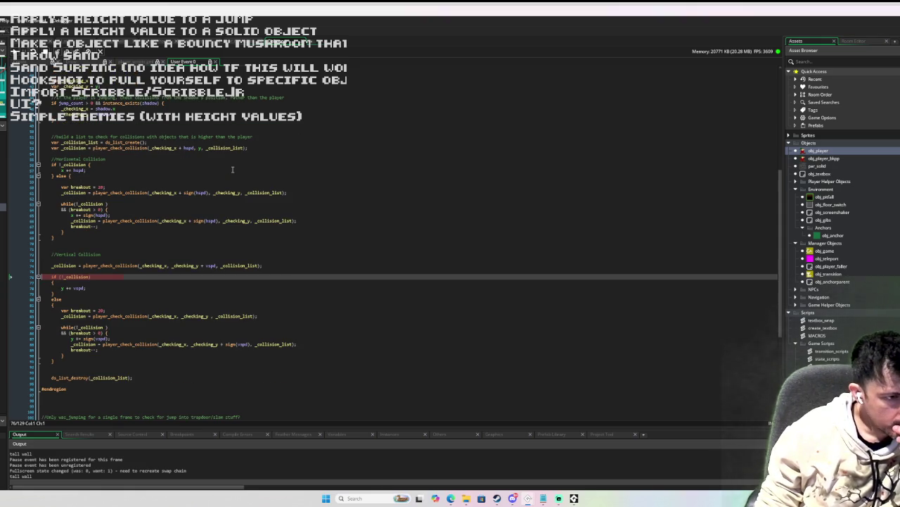
{"action": "mouse_move", "coordinate": [75, 170]}
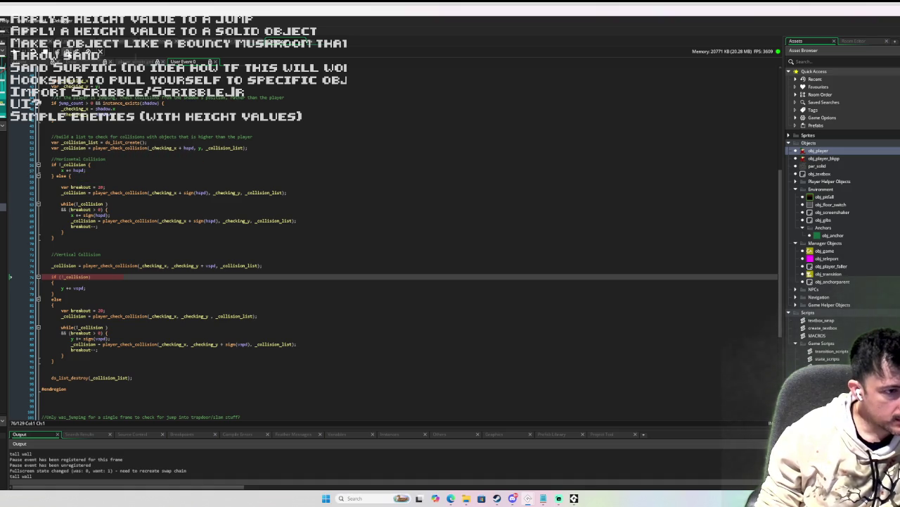
Step: Step through the vertical collision loop to its breakout condition and past the loop
{"action": "left_click", "coordinate": [102, 54]}
{"action": "left_click", "coordinate": [102, 55]}
{"action": "left_click", "coordinate": [102, 55]}
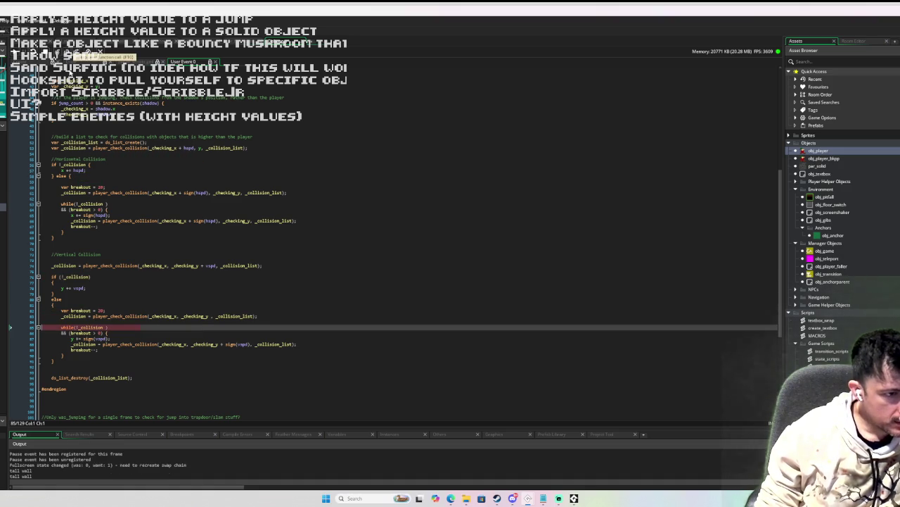
{"action": "mouse_move", "coordinate": [77, 325]}
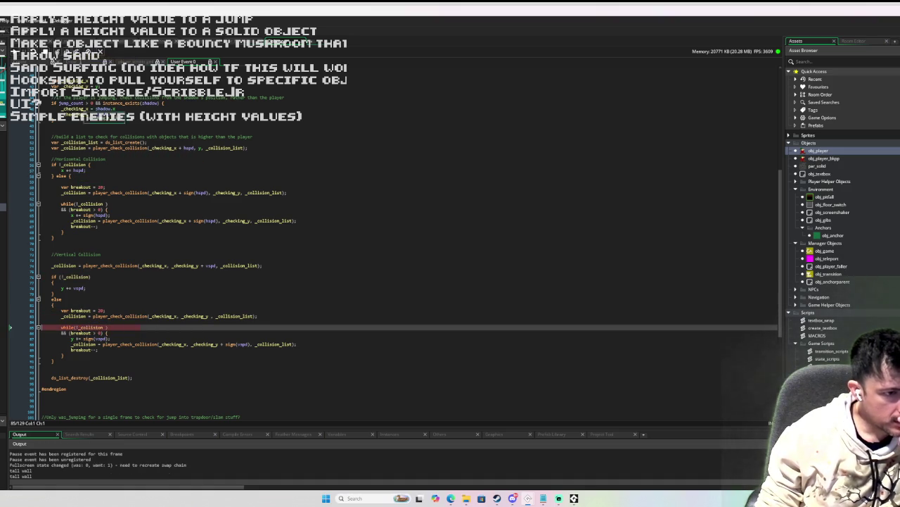
{"action": "left_click", "coordinate": [67, 51]}
{"action": "left_click", "coordinate": [67, 51]}
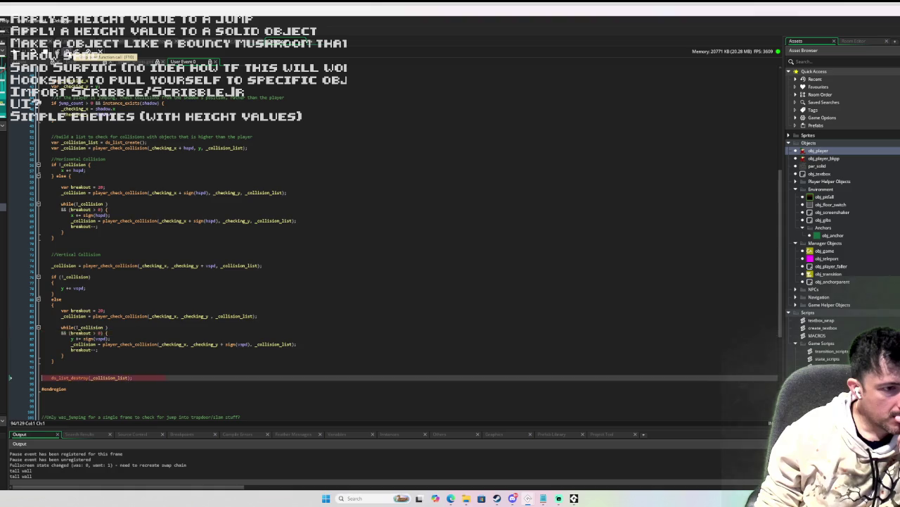
{"action": "left_click", "coordinate": [67, 52]}
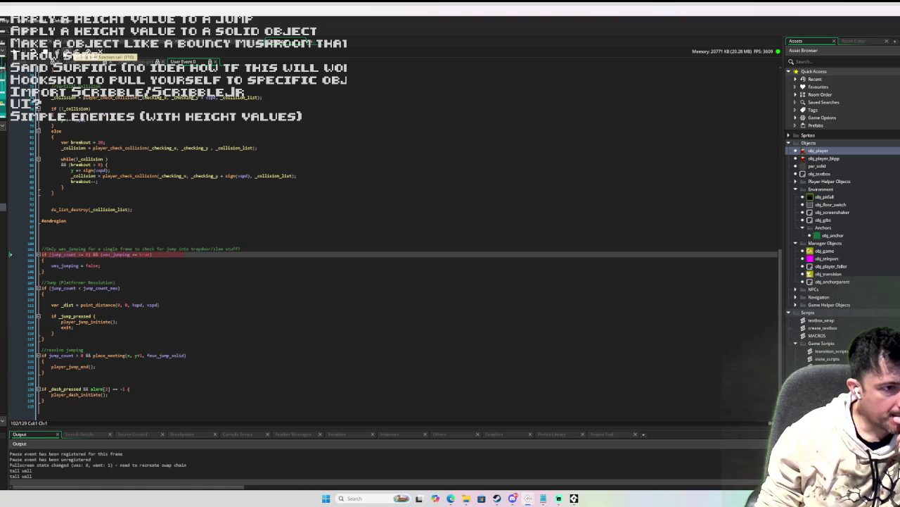
{"action": "scroll", "coordinate": [157, 128], "scroll_direction": "up", "scroll_amount": 4}
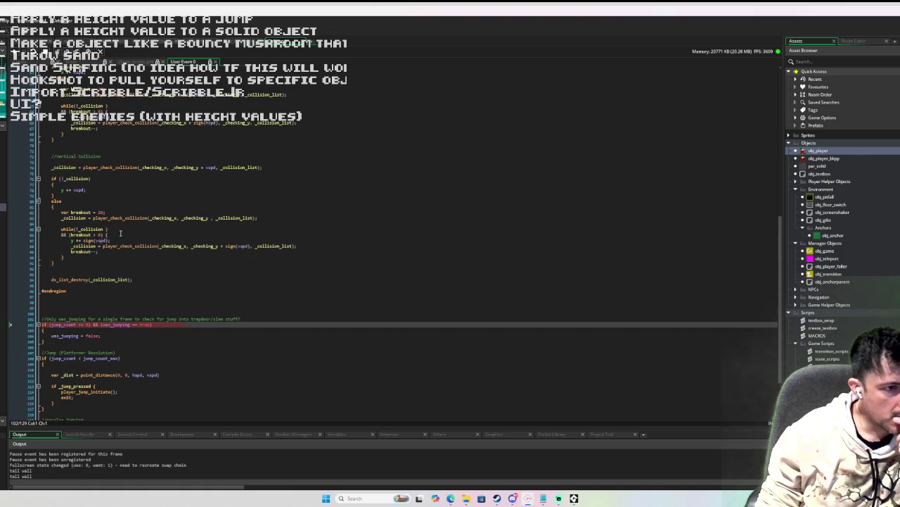
{"action": "mouse_move", "coordinate": [92, 229]}
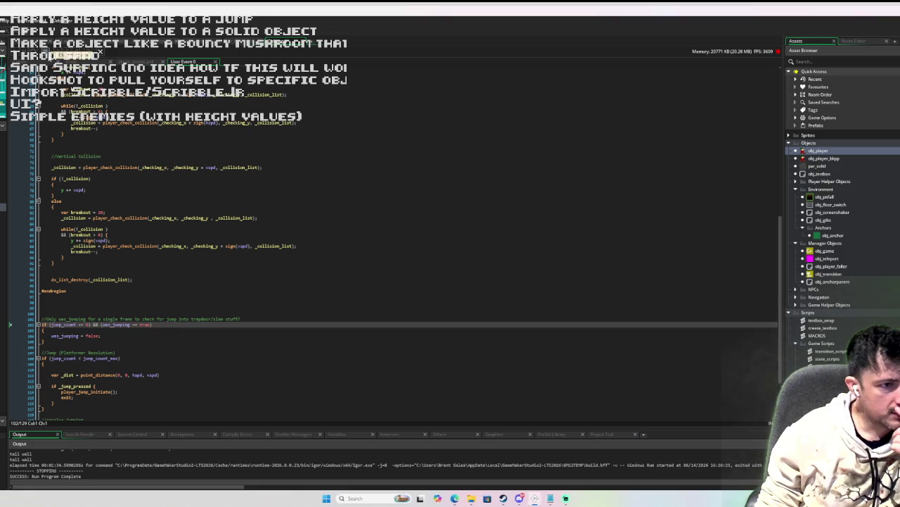
Step: Join the breakout condition onto the while line and delete its extra parentheses
{"action": "left_click", "coordinate": [110, 228]}
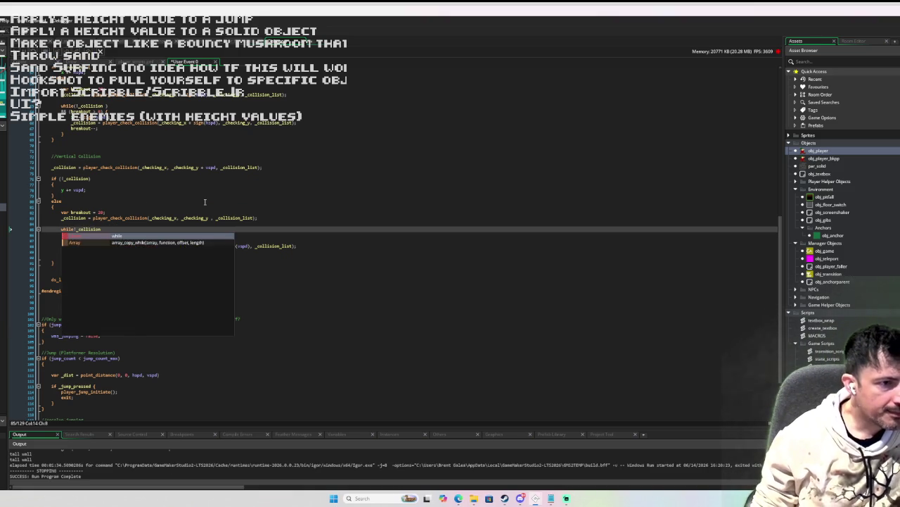
{"action": "key", "text": "Down"}
{"action": "key", "text": "BackSpace"}
{"action": "key", "text": "BackSpace"}
{"action": "key", "text": "BackSpace"}
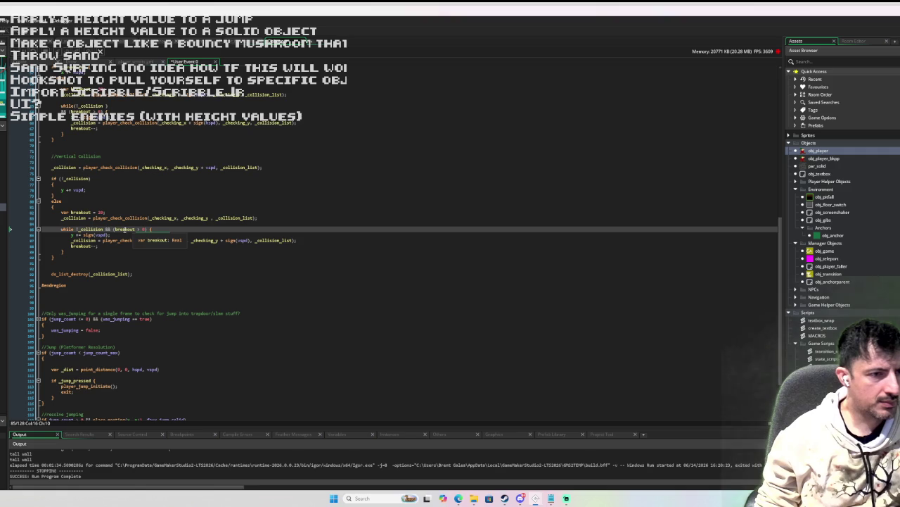
{"action": "key", "text": "BackSpace"}
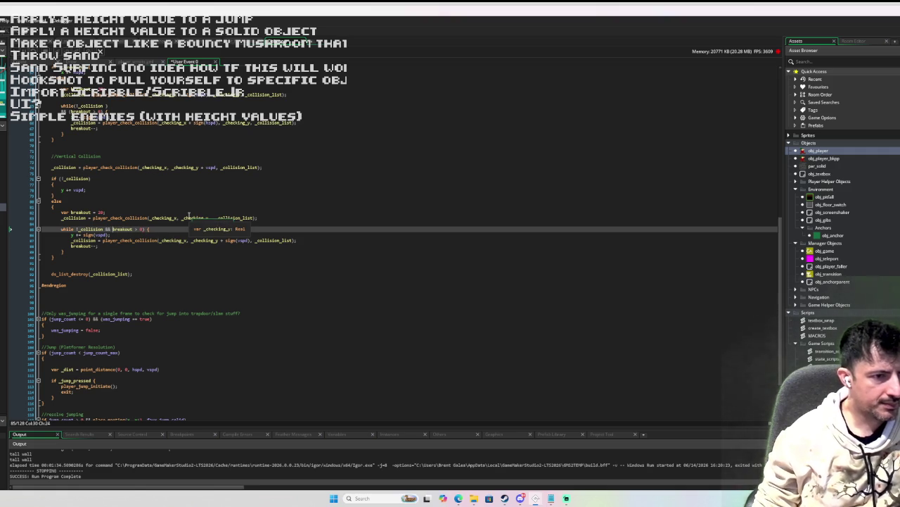
{"action": "key", "text": "BackSpace"}
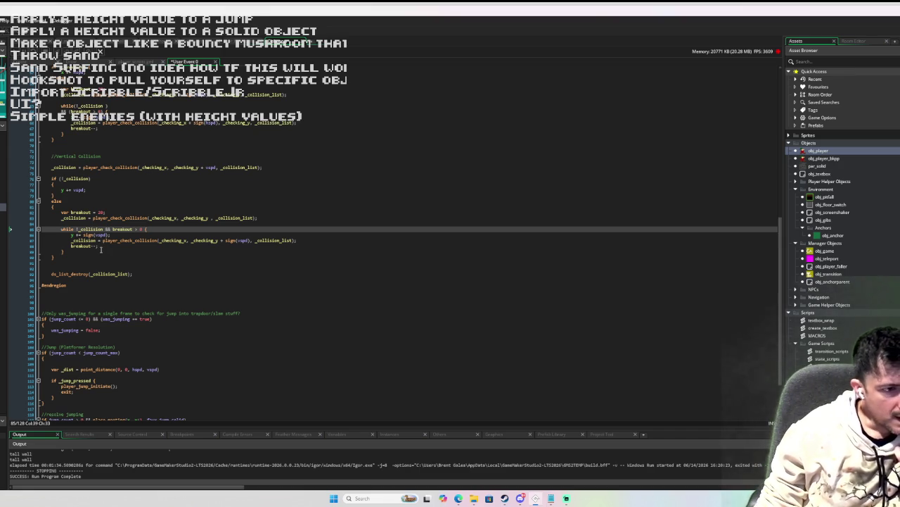
Step: Wrap breakout-- in an indented if (_collision) { } block and select that block
{"action": "left_click", "coordinate": [101, 247]}
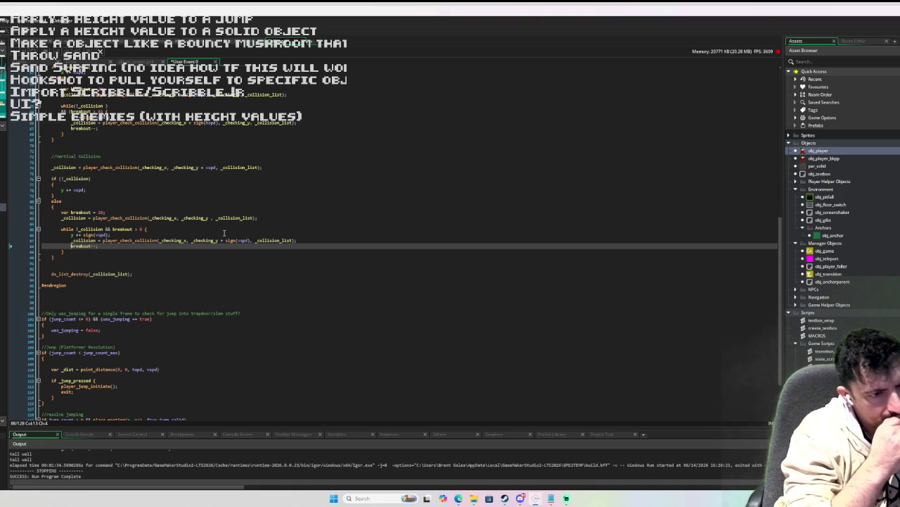
{"action": "key", "text": "Return"}
{"action": "key", "text": "Up"}
{"action": "type", "text": "(_c"}
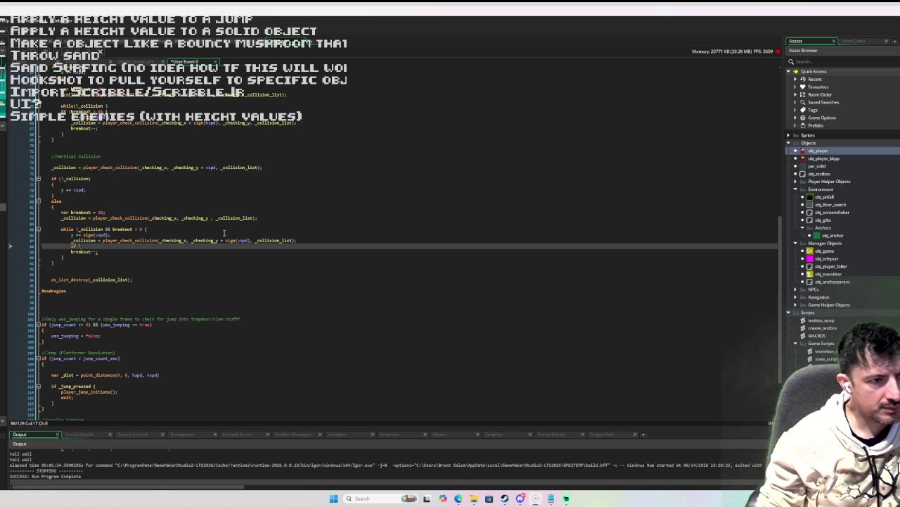
{"action": "type", "text": "ollision"}
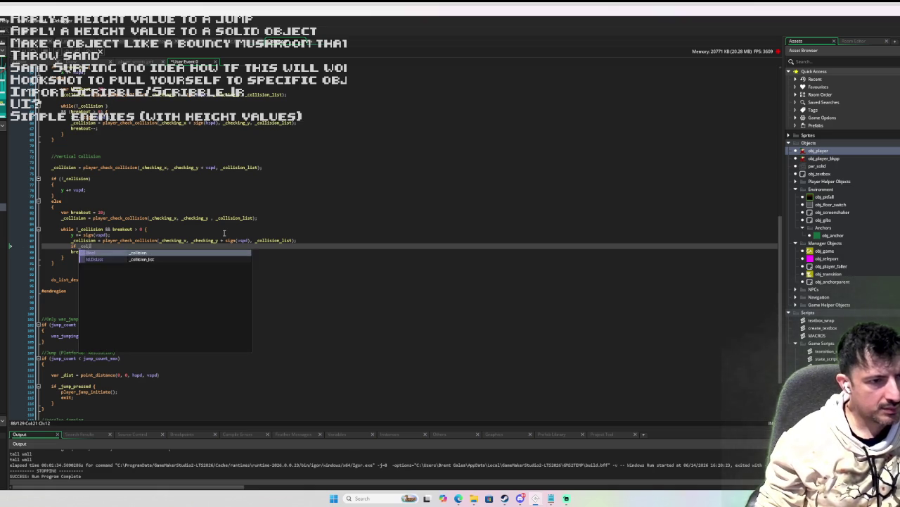
{"action": "key", "text": "Down"}
{"action": "key", "text": "Home"}
{"action": "key", "text": "Tab"}
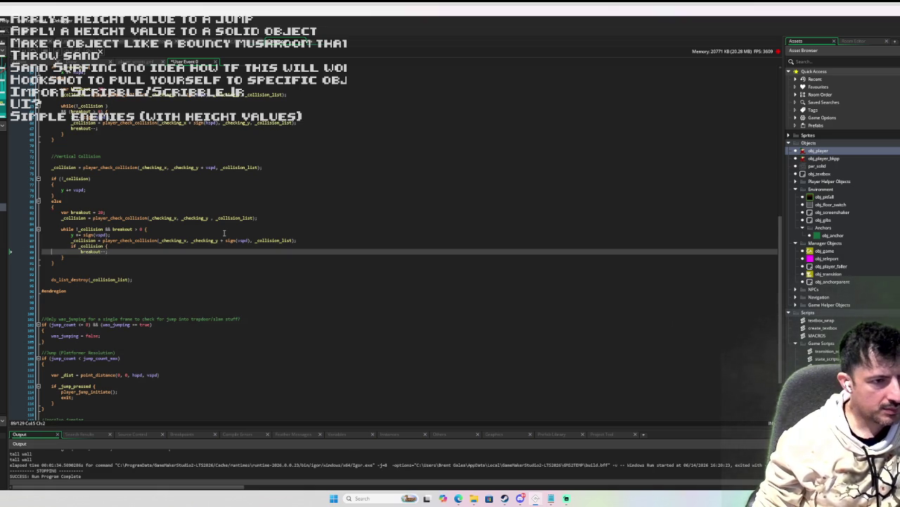
{"action": "key", "text": "Return"}
{"action": "type", "text": "}"}
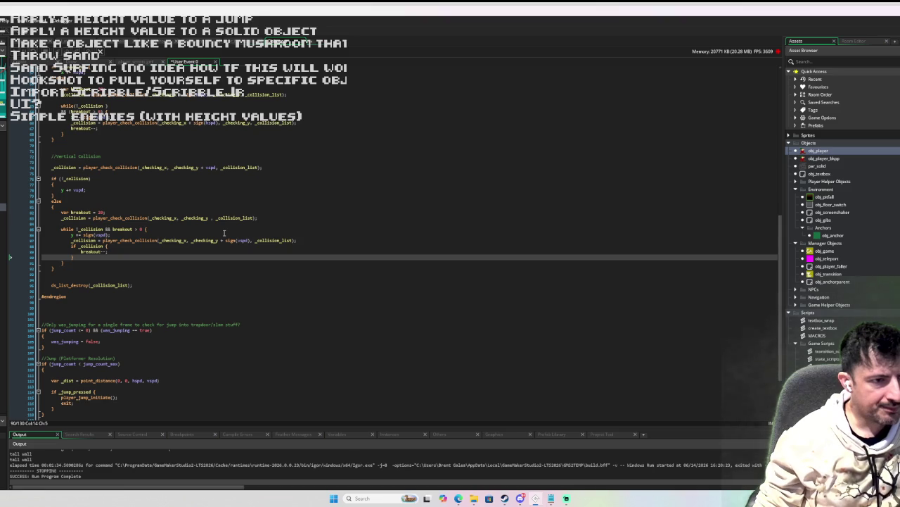
{"action": "left_click_drag", "start_coordinate": [73, 258], "coordinate": [74, 248]}
Step: Paste the if _collision block over the horizontal loop's breakout line, then switch to the browser
{"action": "scroll", "coordinate": [74, 248], "scroll_direction": "up", "scroll_amount": 2}
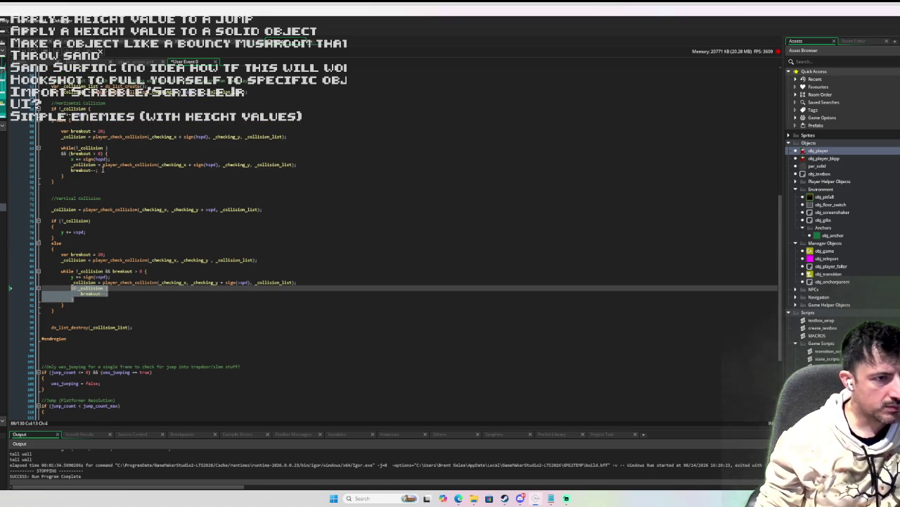
{"action": "left_click", "coordinate": [75, 170]}
{"action": "key", "text": "ctrl+v"}
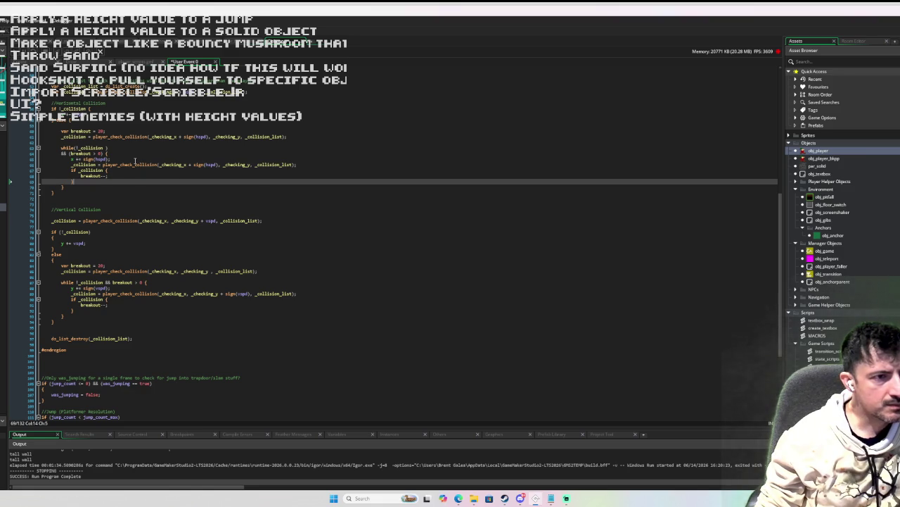
{"action": "scroll", "coordinate": [136, 151], "scroll_direction": "up", "scroll_amount": 3}
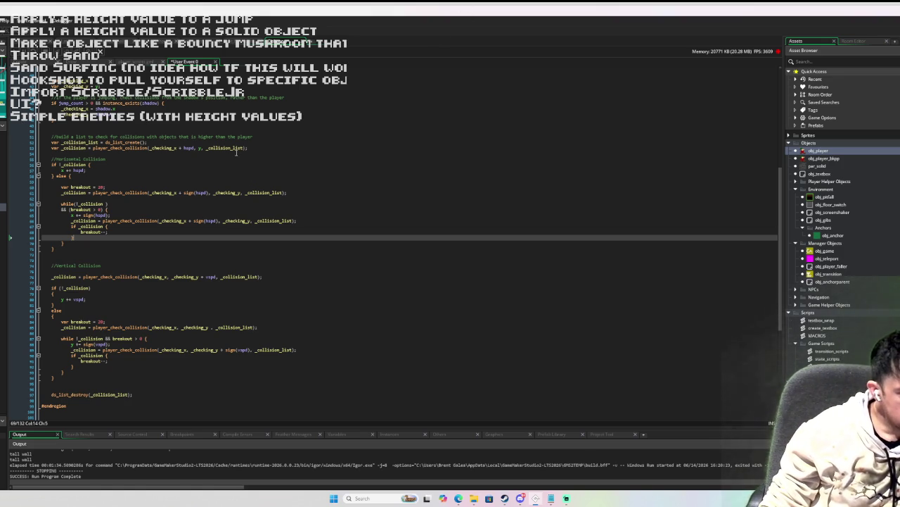
{"action": "mouse_move", "coordinate": [226, 145]}
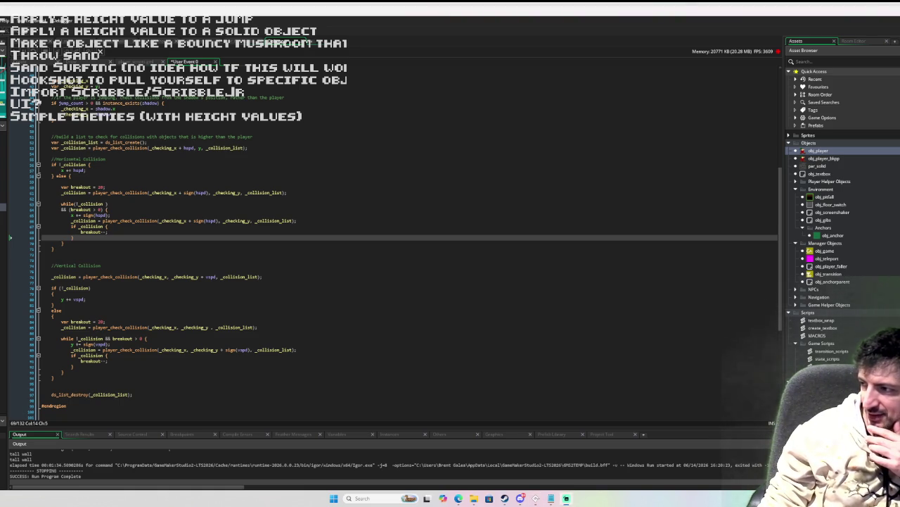
{"action": "key", "text": "alt+Tab"}
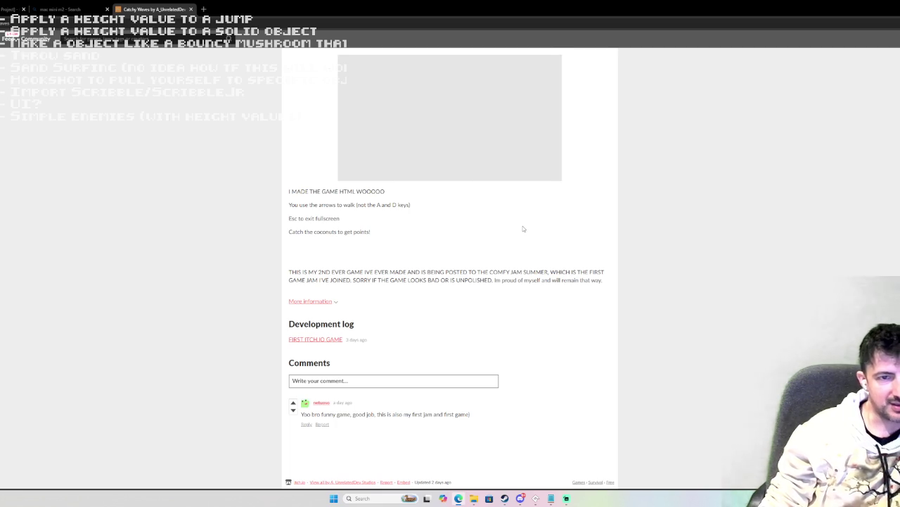
Step: Zoom the itch.io page in with Ctrl+Plus so the Catchy Waves title screen is larger
{"action": "key", "text": "ctrl+plus"}
{"action": "key", "text": "ctrl+plus"}
{"action": "key", "text": "ctrl+plus"}
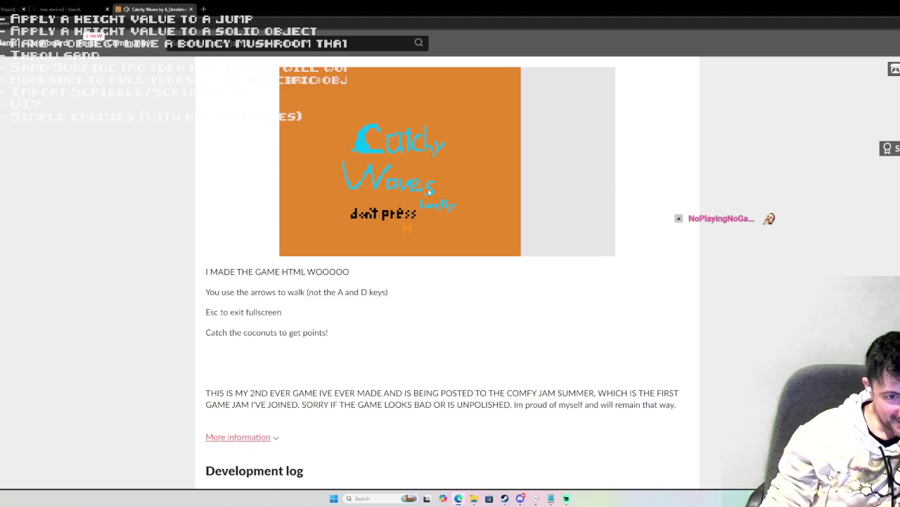
Step: Start Catchy Waves and play two quick rounds, steering the wave left and right
{"action": "left_click", "coordinate": [473, 192]}
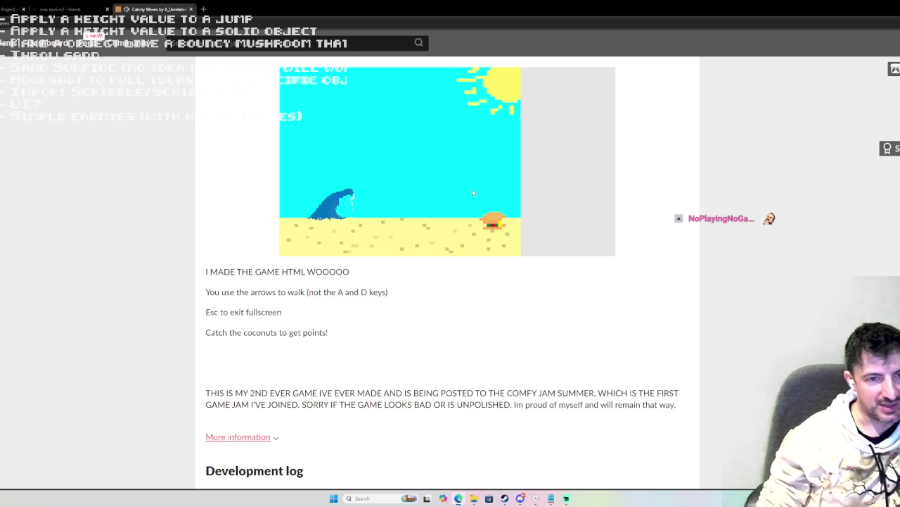
{"action": "key", "text": "Right"}
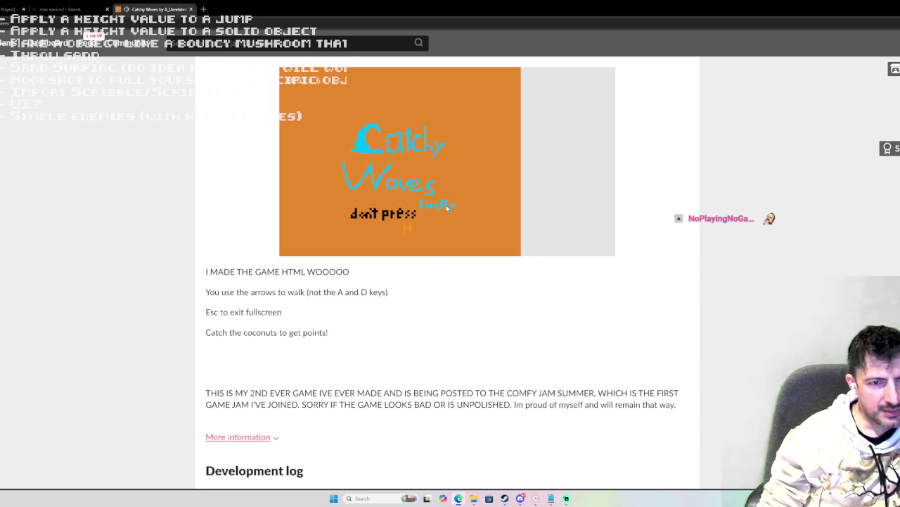
{"action": "left_click", "coordinate": [428, 225]}
{"action": "key", "text": "Right"}
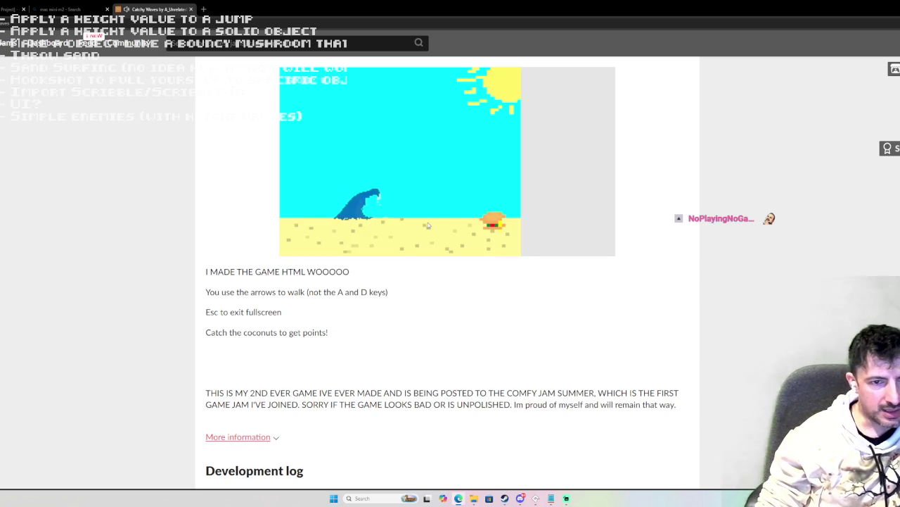
{"action": "key", "text": "Left"}
{"action": "key", "text": "Right"}
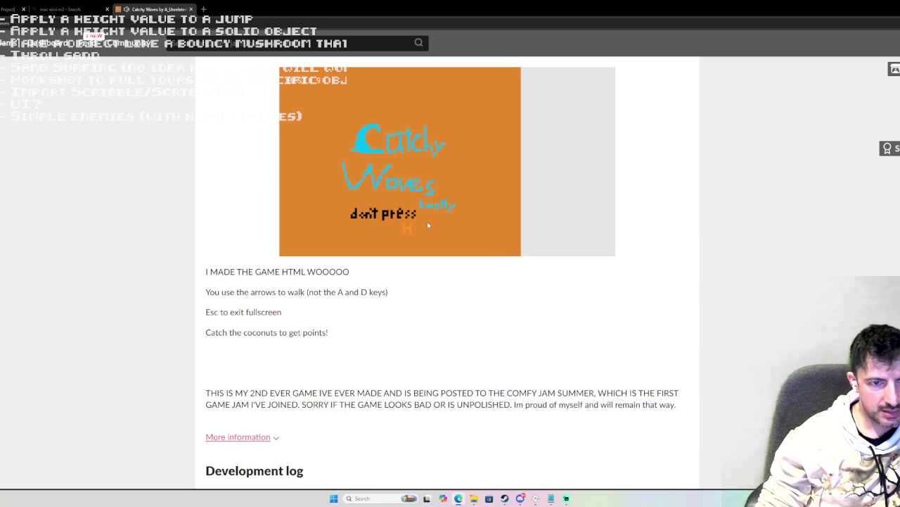
Step: Play a longer round moving the wave to catch coconuts, then reload the page
{"action": "left_click", "coordinate": [427, 225]}
{"action": "key", "text": "Left"}
{"action": "key", "text": "Right"}
{"action": "key", "text": "Left"}
{"action": "key", "text": "Right"}
{"action": "key", "text": "Left"}
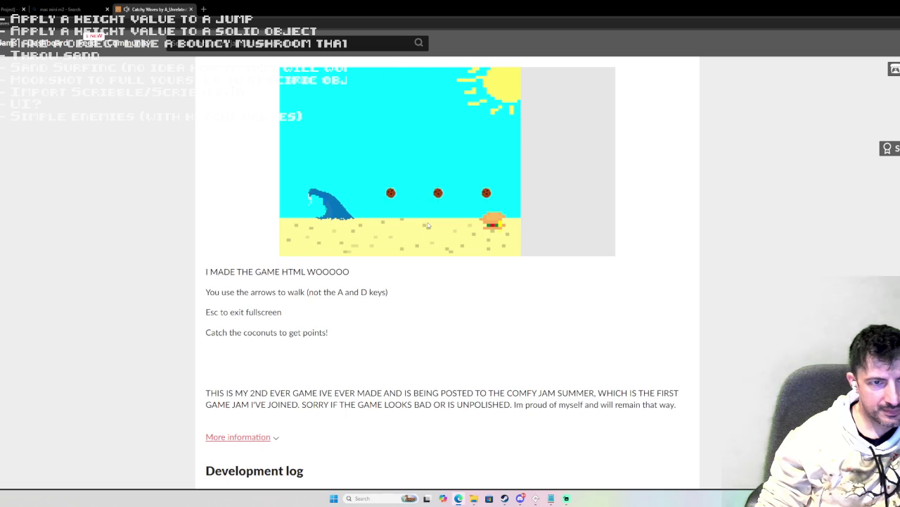
{"action": "key", "text": "Right"}
{"action": "key", "text": "Left"}
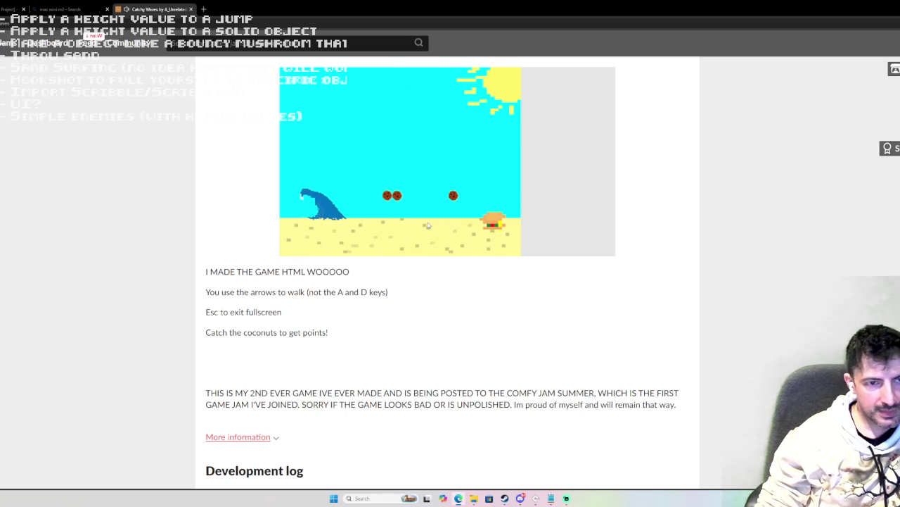
{"action": "key", "text": "Right"}
{"action": "key", "text": "Left"}
{"action": "key", "text": "Right"}
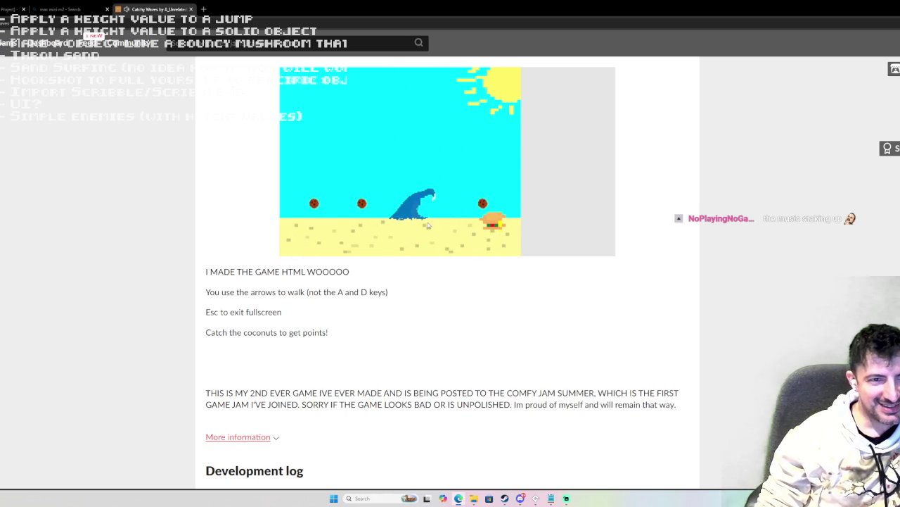
{"action": "key", "text": "Left"}
{"action": "key", "text": "Right"}
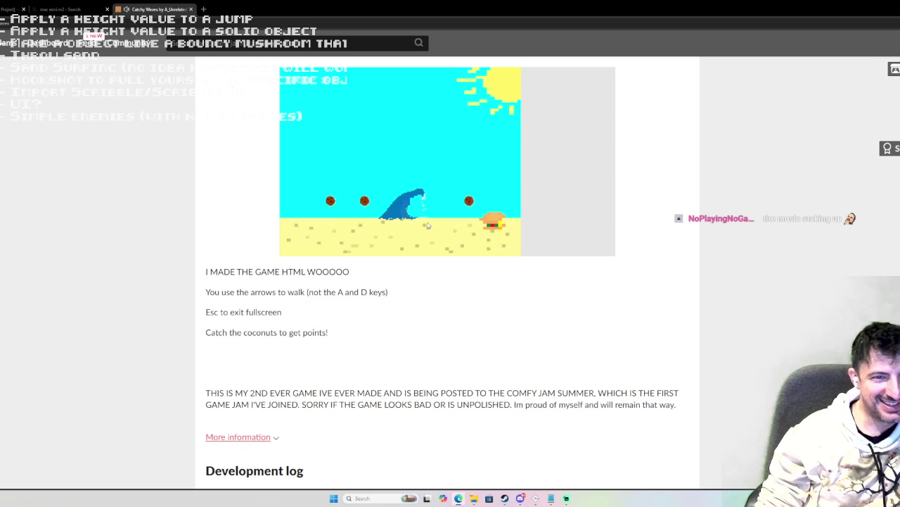
{"action": "key", "text": "Left"}
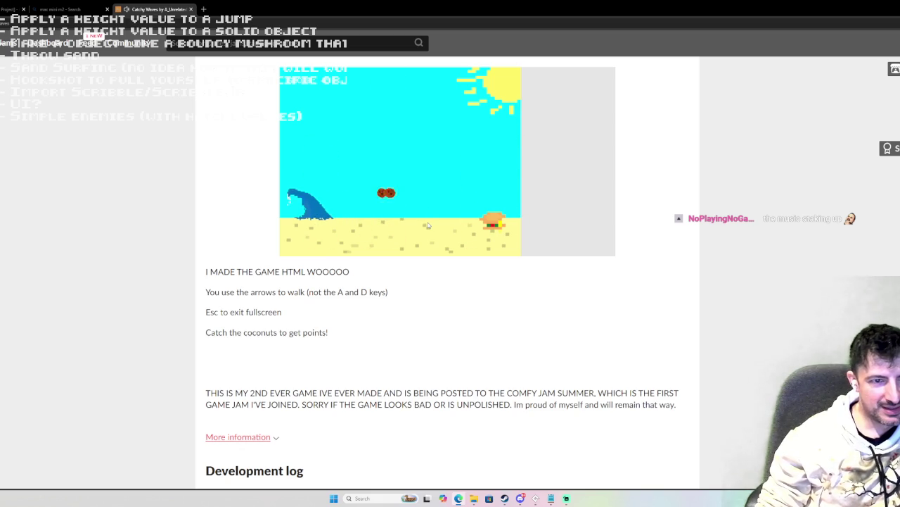
{"action": "key", "text": "Left"}
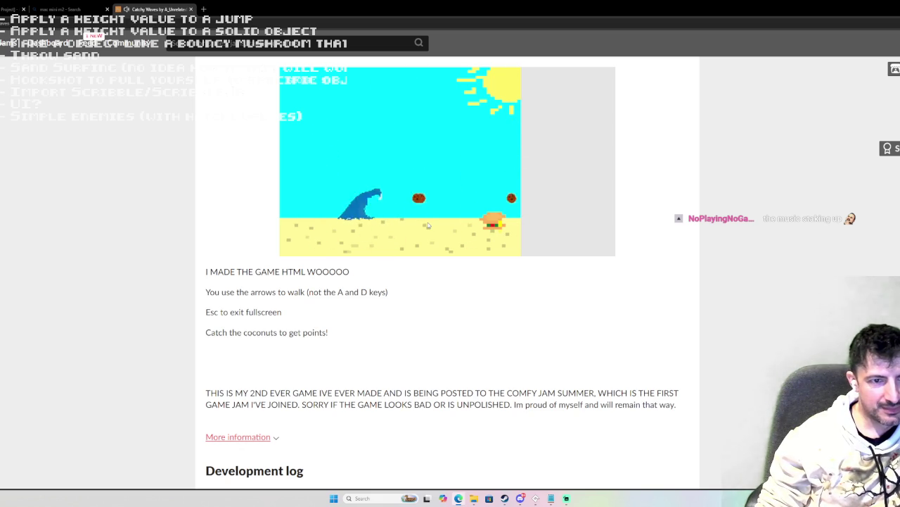
{"action": "key", "text": "Right"}
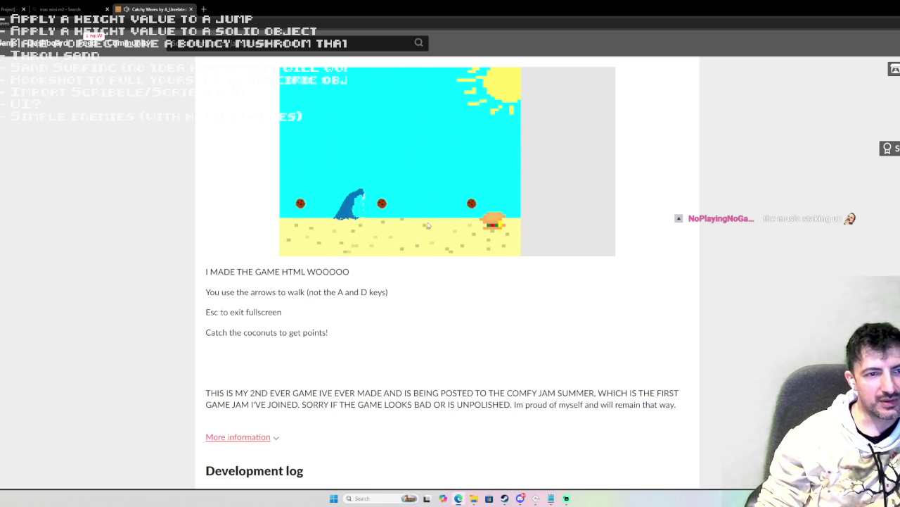
{"action": "key", "text": "Left"}
{"action": "key", "text": "Right"}
{"action": "key", "text": "Left"}
{"action": "key", "text": "Right"}
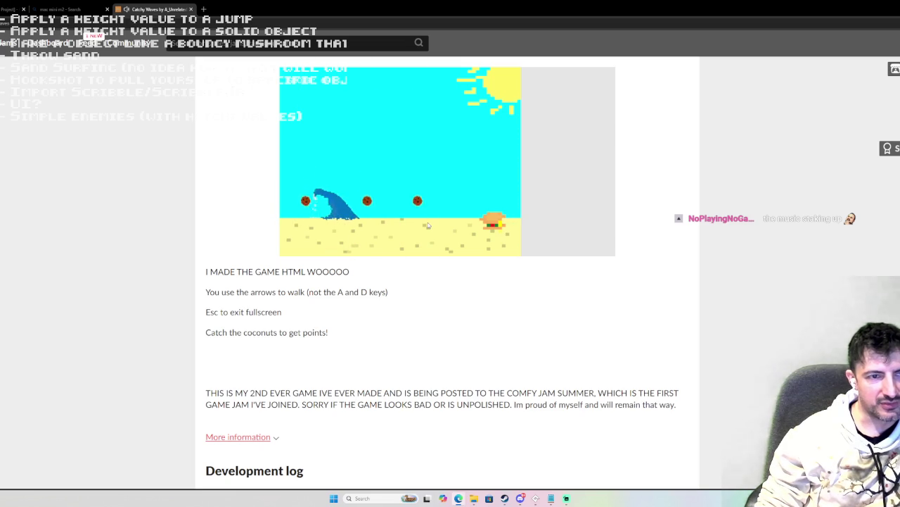
{"action": "key", "text": "Right"}
{"action": "key", "text": "Left"}
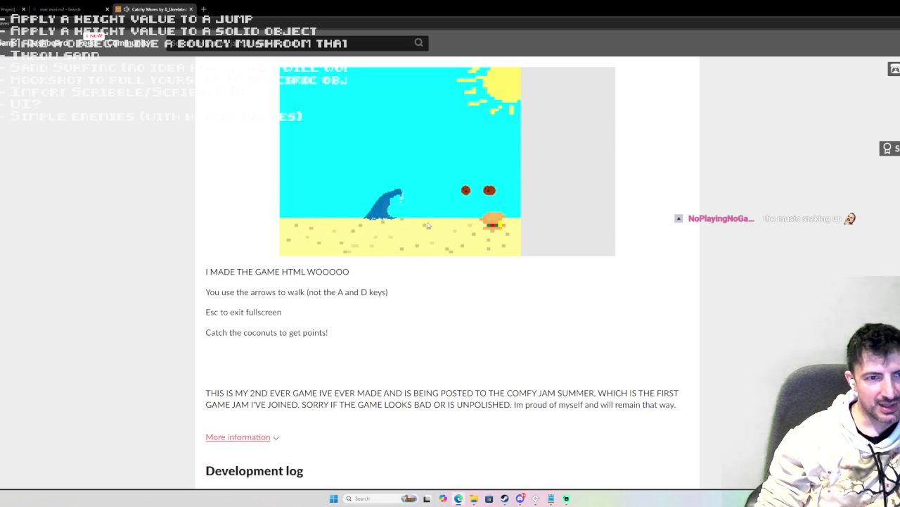
{"action": "key", "text": "Right"}
{"action": "key", "text": "Left"}
{"action": "key", "text": "Right"}
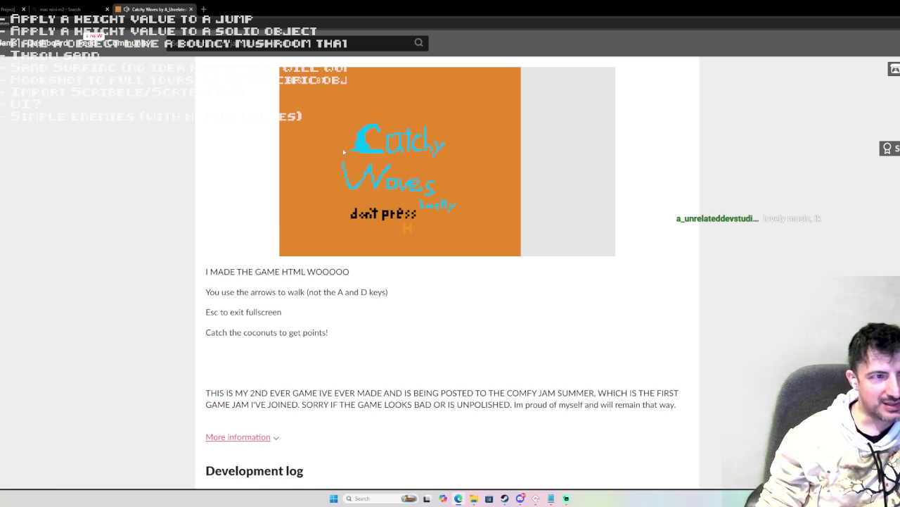
{"action": "key", "text": "F5"}
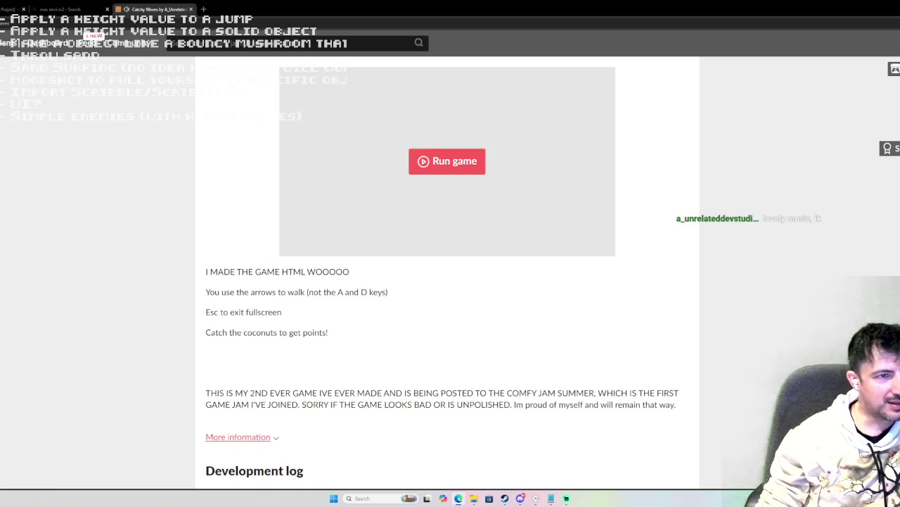
Step: Relaunch Catchy Waves from its title screen and steer the wave left and right
{"action": "left_click", "coordinate": [480, 172]}
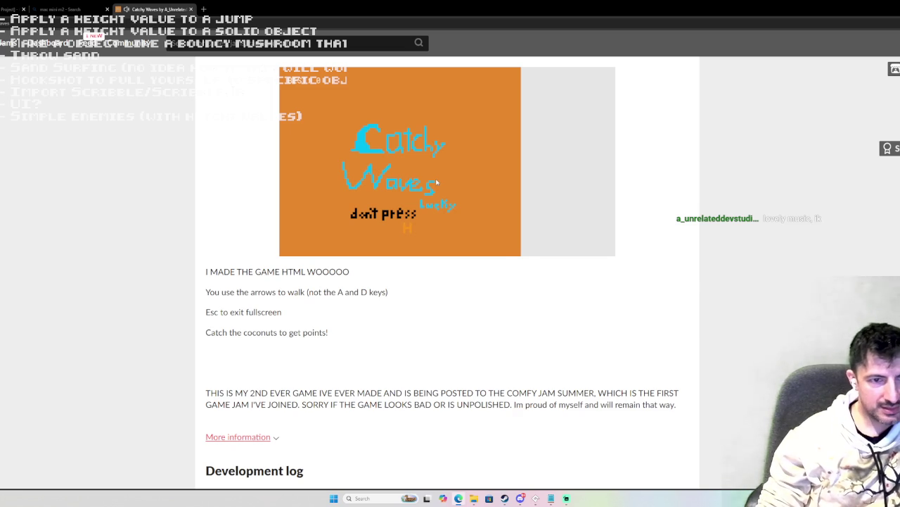
{"action": "left_click", "coordinate": [436, 182]}
{"action": "key", "text": "Right"}
{"action": "key", "text": "Left"}
{"action": "key", "text": "Right"}
{"action": "key", "text": "Left"}
{"action": "key", "text": "Right"}
{"action": "key", "text": "Left"}
{"action": "key", "text": "Right"}
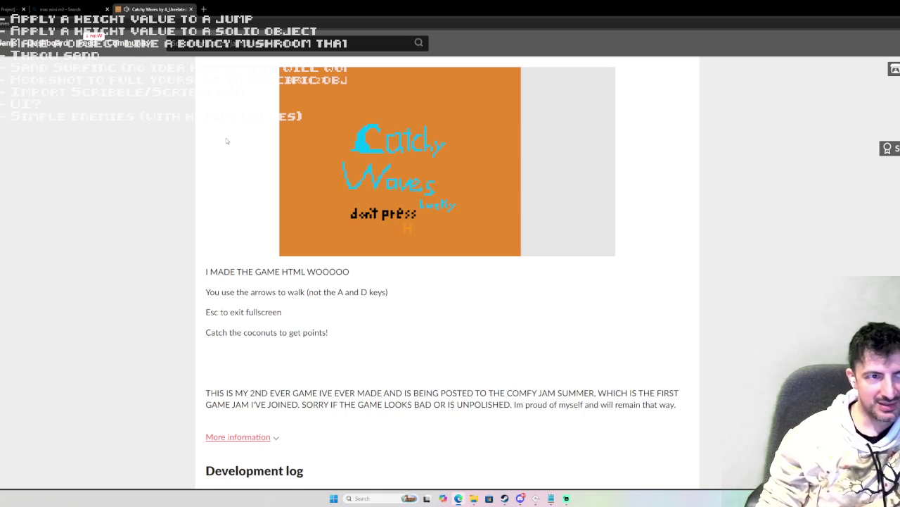
Step: Reload the page twice, restarting Catchy Waves past its title screen each time
{"action": "key", "text": "F5"}
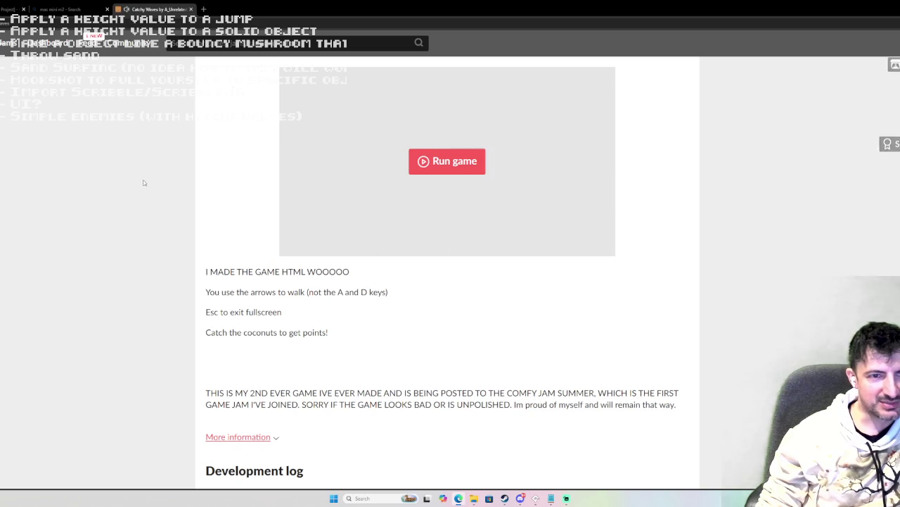
{"action": "left_click", "coordinate": [458, 166]}
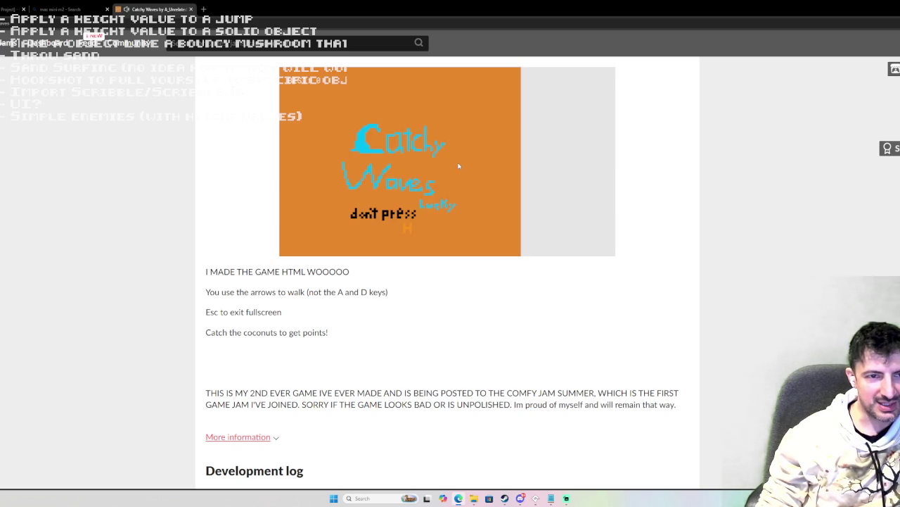
{"action": "left_click", "coordinate": [479, 209]}
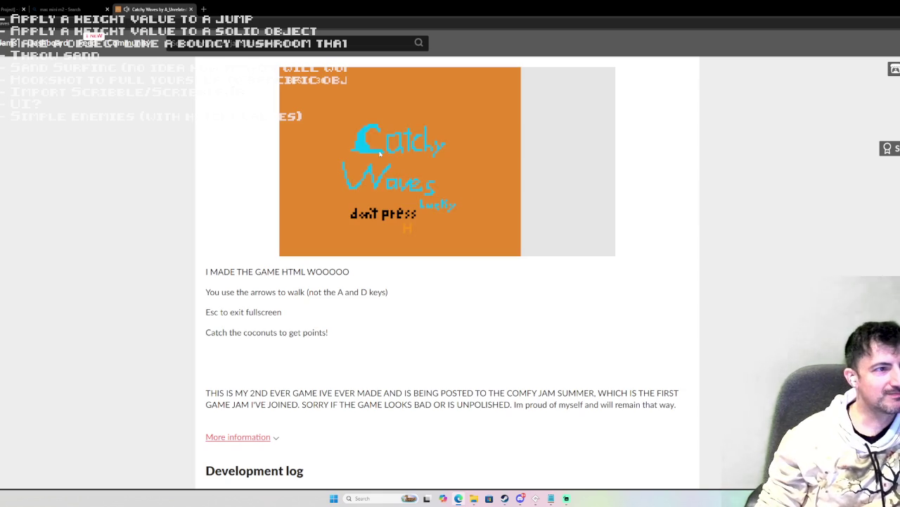
{"action": "key", "text": "F5"}
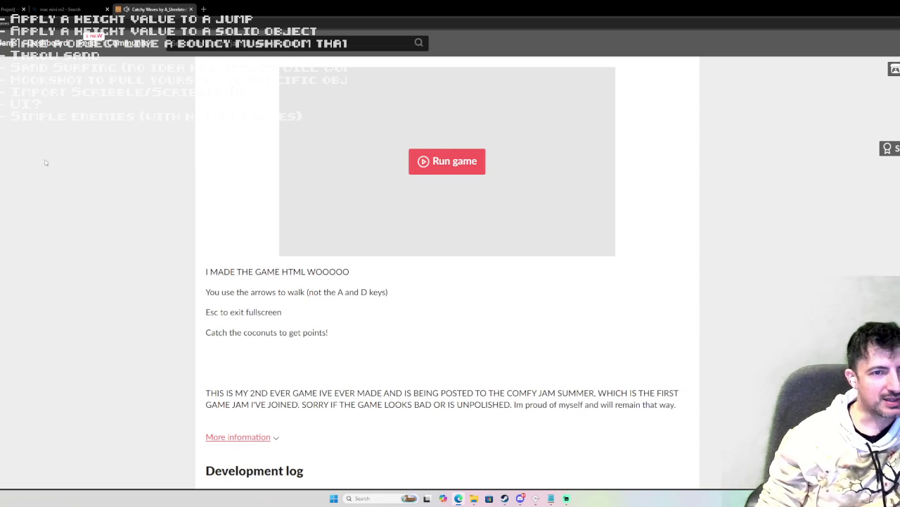
{"action": "left_click", "coordinate": [462, 170]}
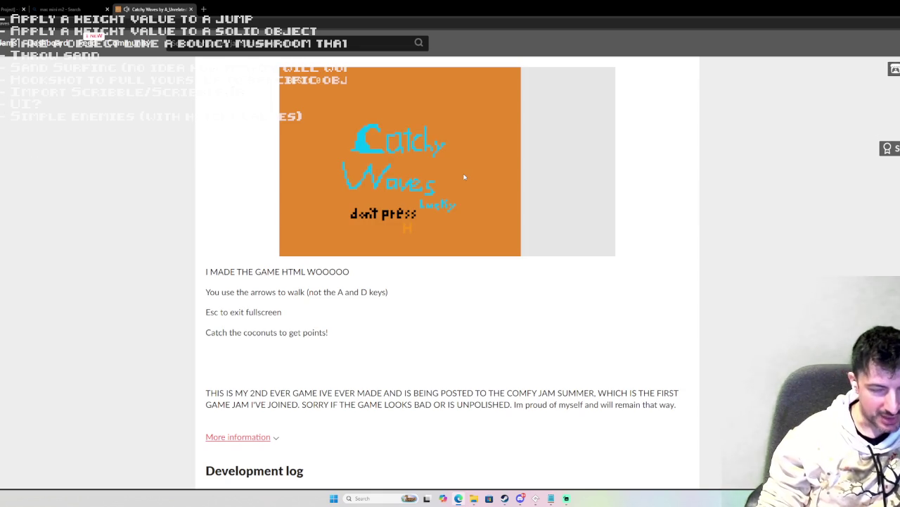
{"action": "left_click", "coordinate": [465, 176]}
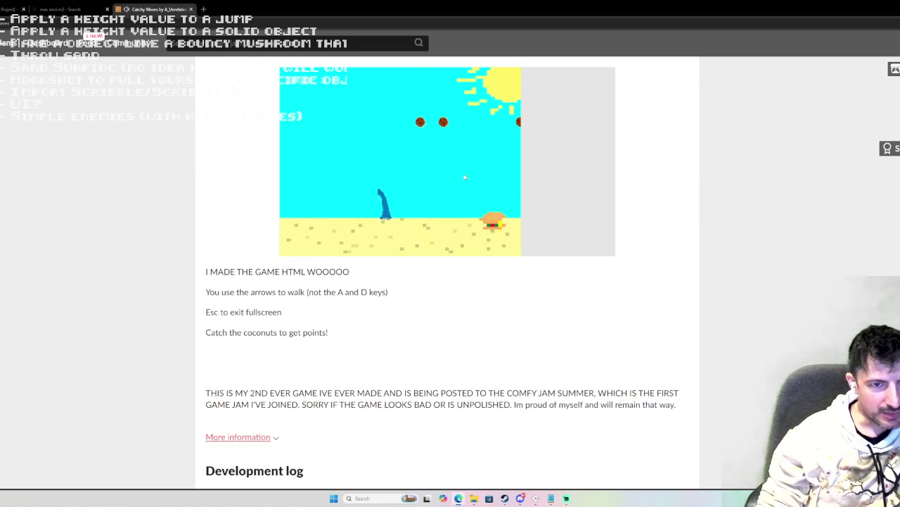
Step: Weave the wave left and right along the beach under the falling coconuts
{"action": "key", "text": "Right"}
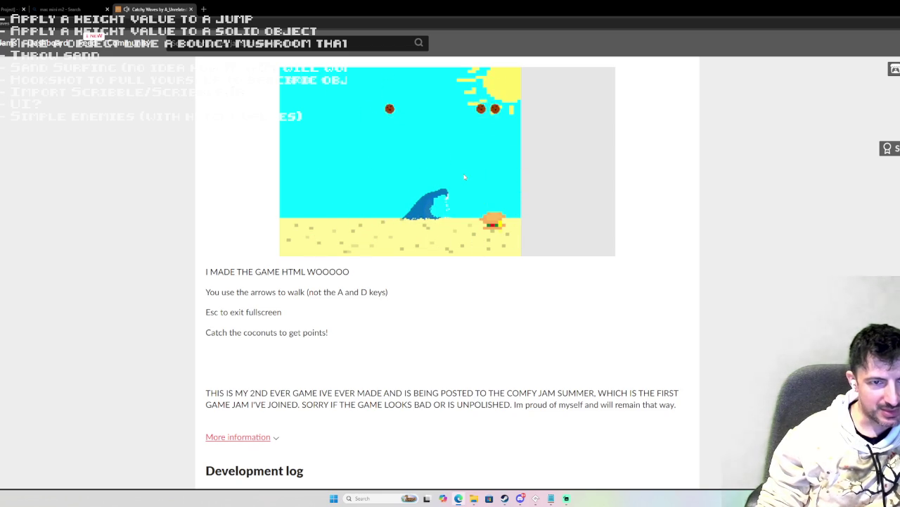
{"action": "key", "text": "Left"}
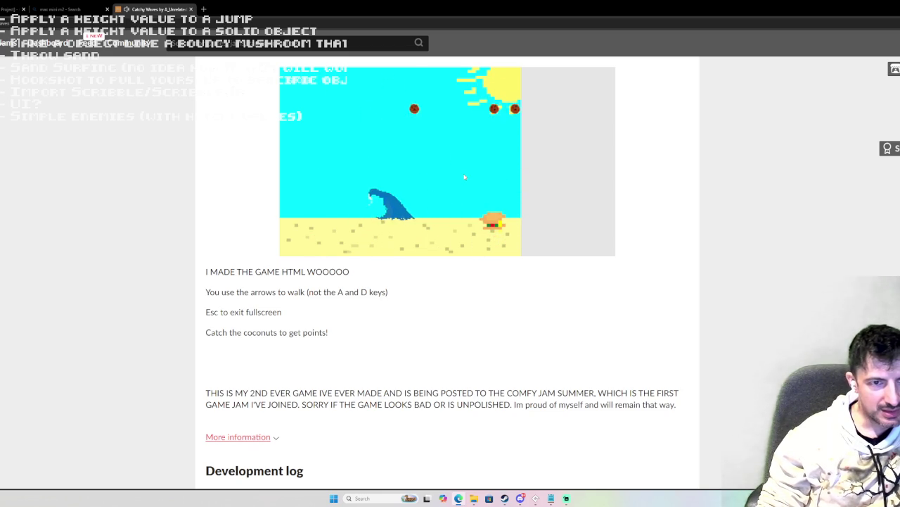
{"action": "key", "text": "Right"}
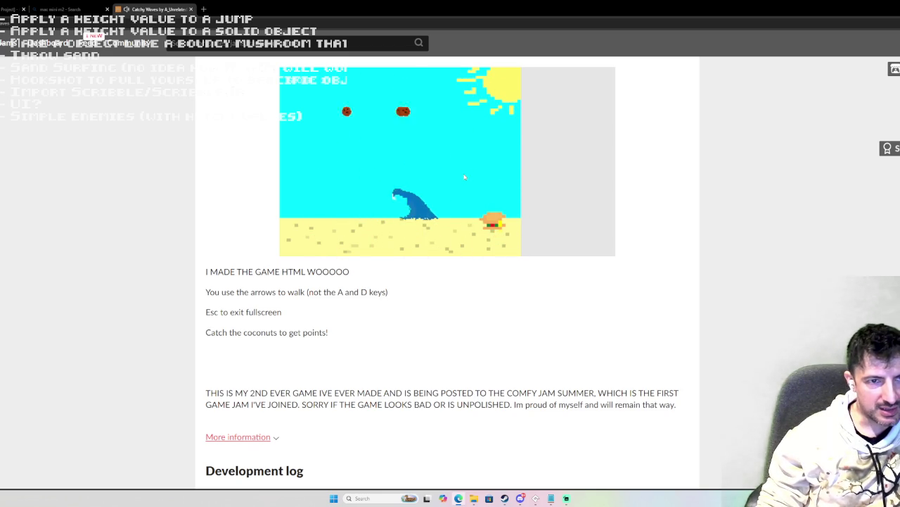
{"action": "key", "text": "Left"}
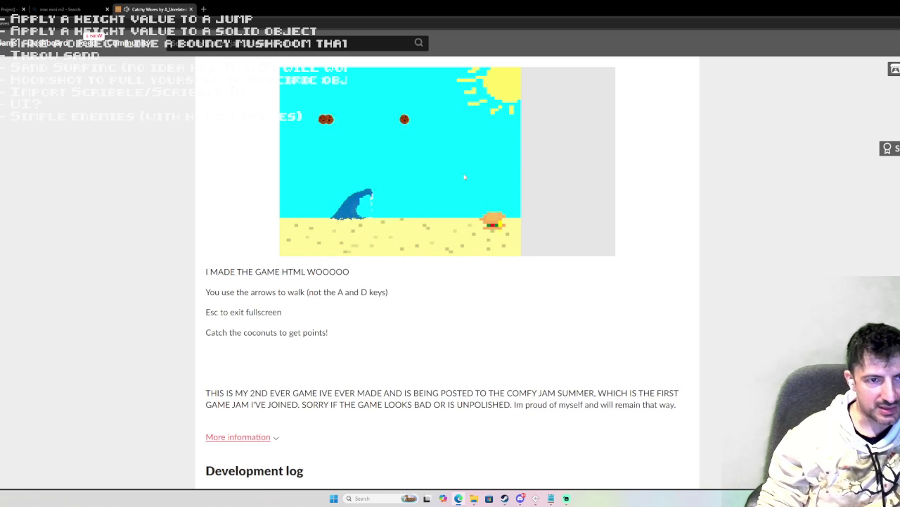
{"action": "key", "text": "Left"}
{"action": "key", "text": "Right"}
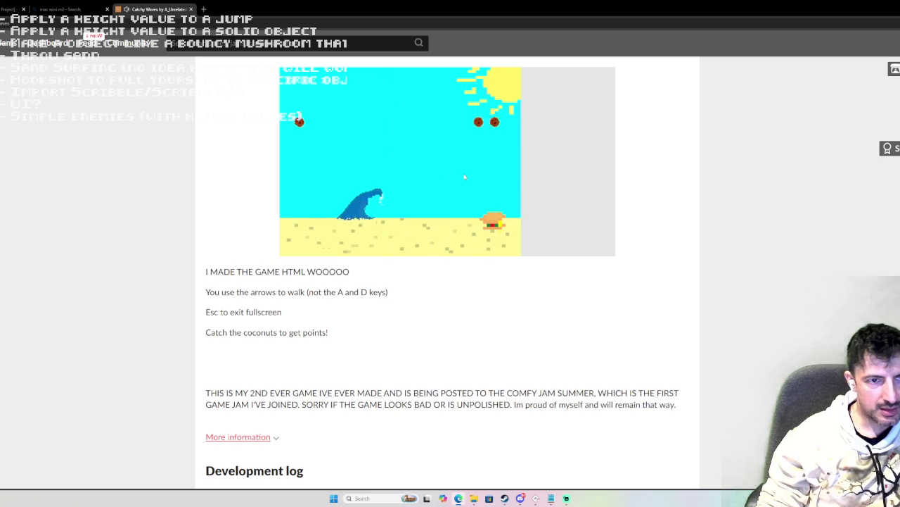
{"action": "key", "text": "Left"}
{"action": "key", "text": "Right"}
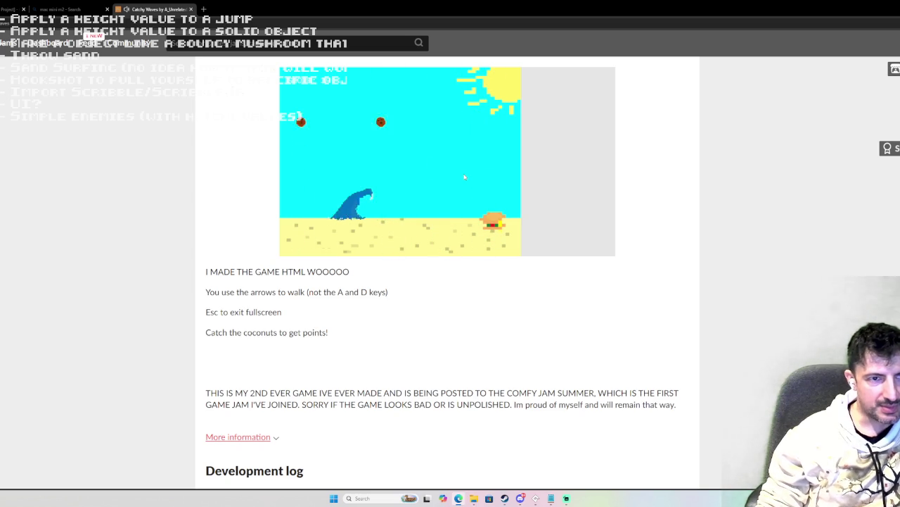
{"action": "key", "text": "Left"}
{"action": "key", "text": "Right"}
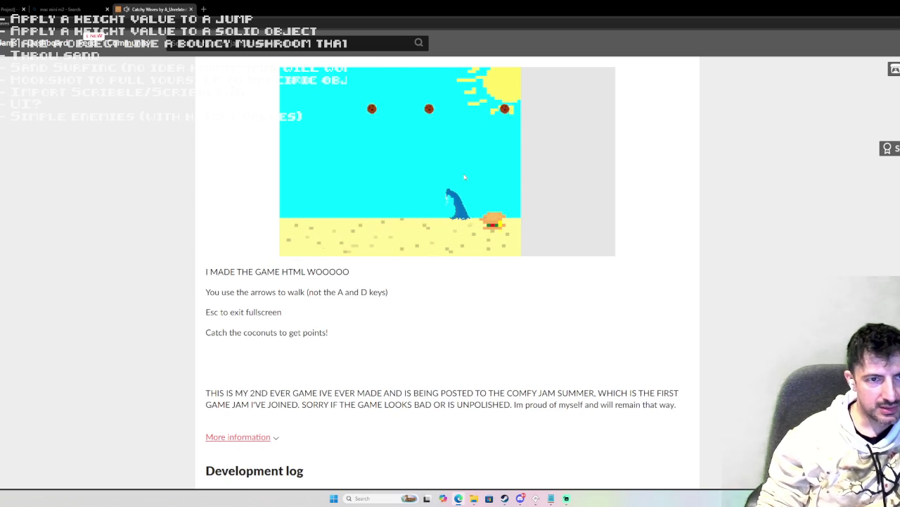
{"action": "key", "text": "Left"}
{"action": "key", "text": "Right"}
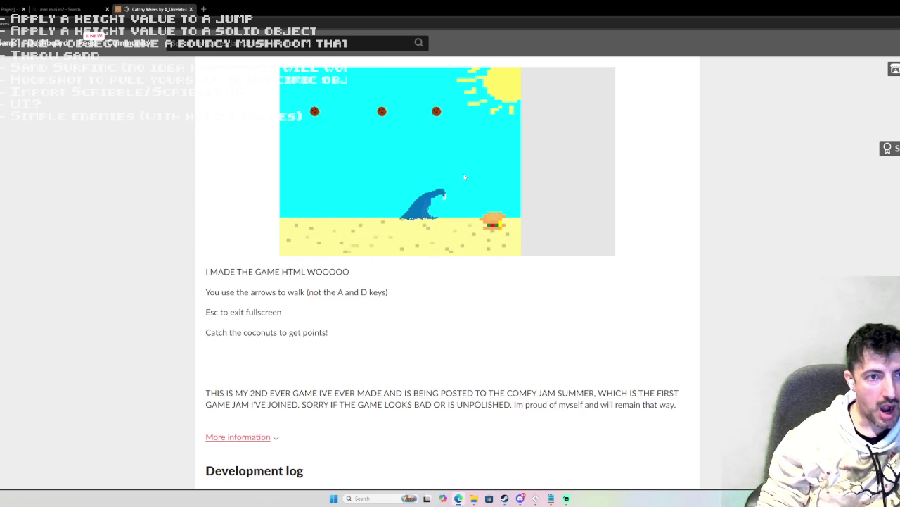
{"action": "key", "text": "Right"}
{"action": "key", "text": "Left"}
{"action": "key", "text": "Right"}
{"action": "key", "text": "Left"}
{"action": "key", "text": "Right"}
{"action": "key", "text": "Left"}
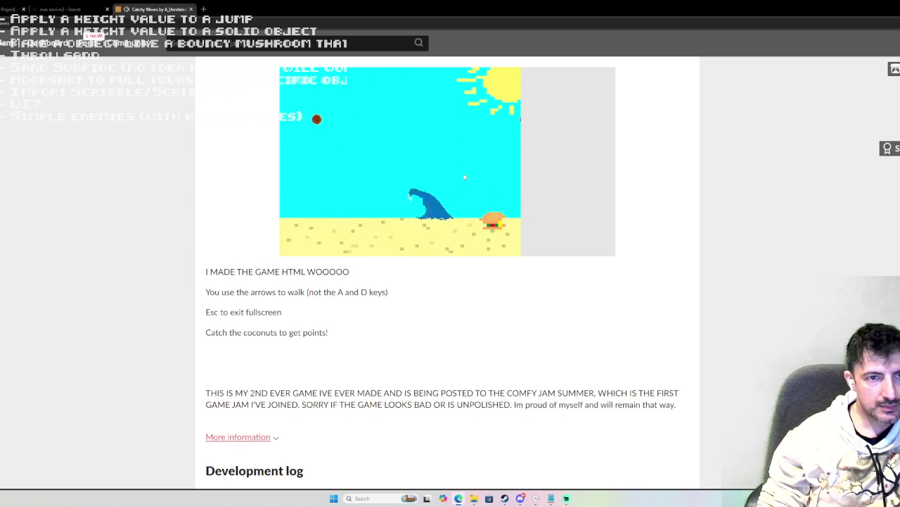
{"action": "key", "text": "Left"}
{"action": "key", "text": "Right"}
{"action": "key", "text": "Right"}
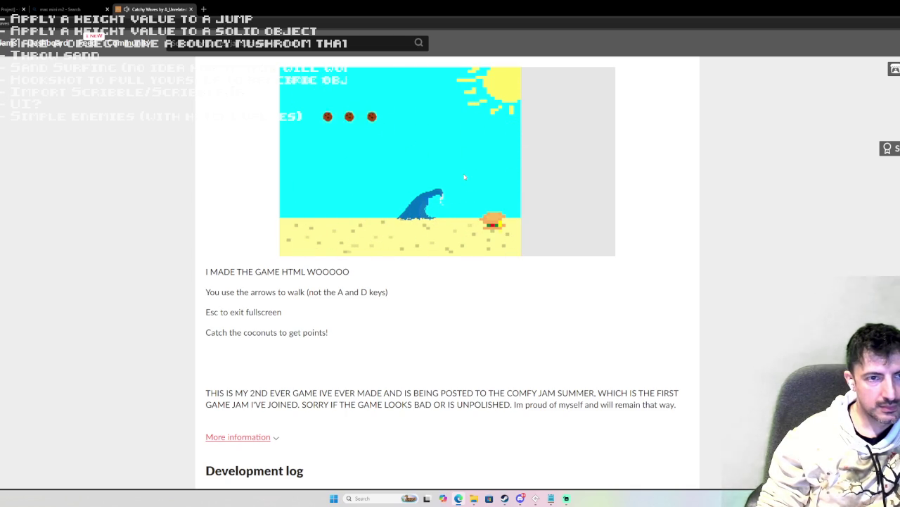
{"action": "key", "text": "Left"}
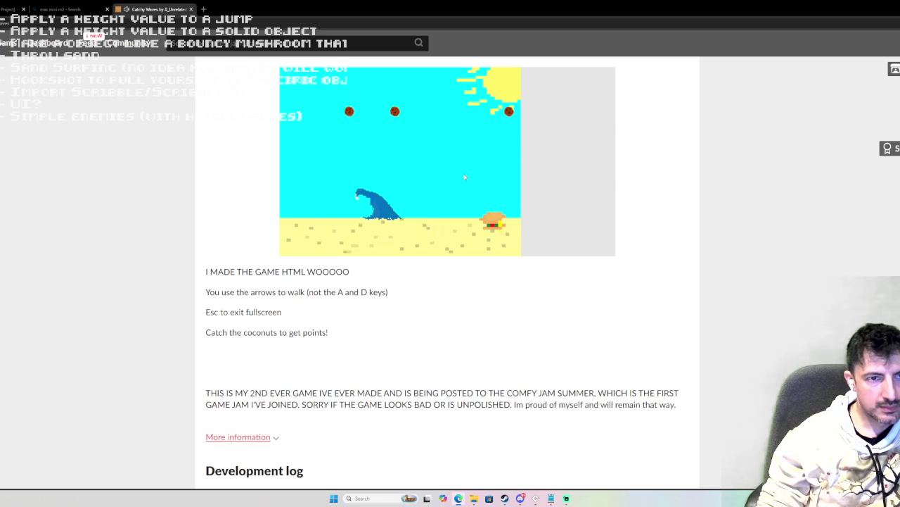
{"action": "key", "text": "Right"}
{"action": "key", "text": "Right"}
{"action": "key", "text": "Left"}
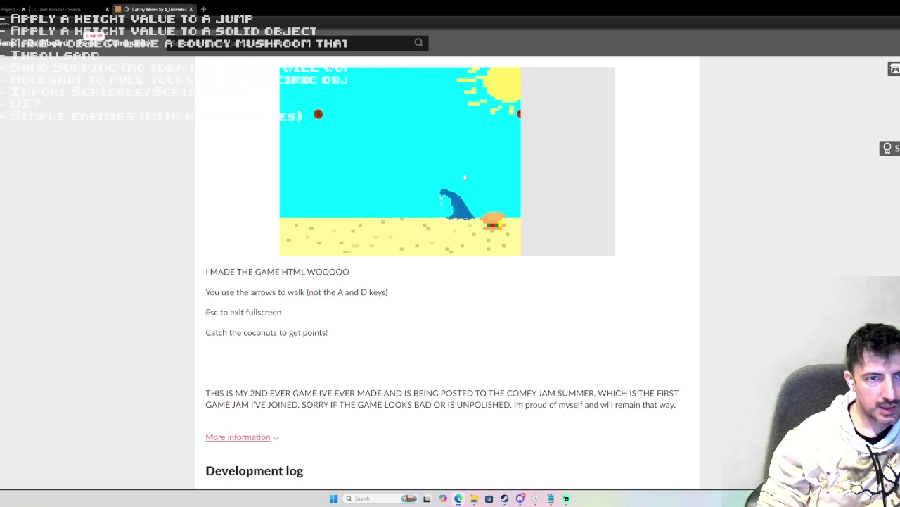
{"action": "key", "text": "Left"}
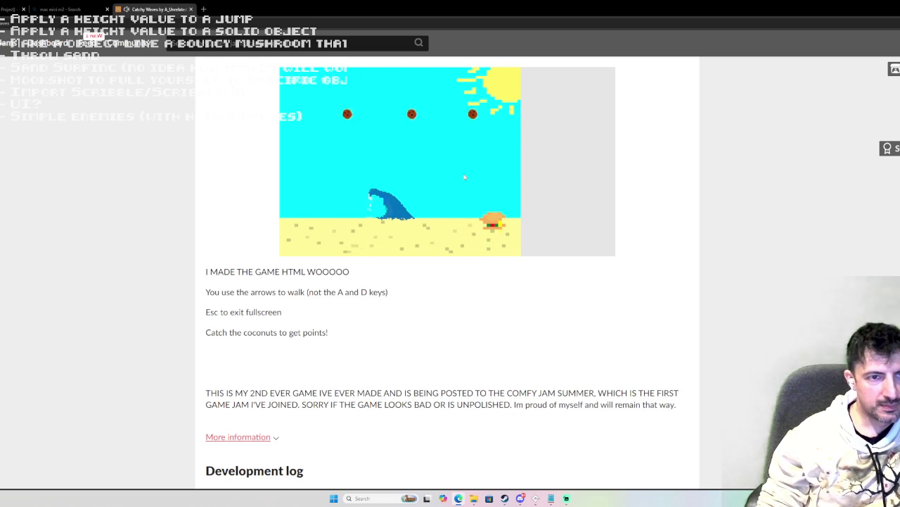
{"action": "key", "text": "Left"}
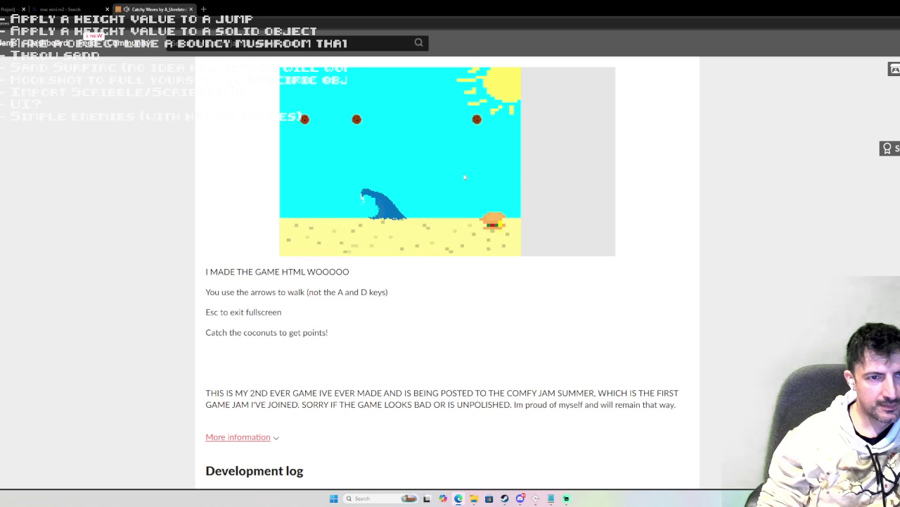
{"action": "key", "text": "Right"}
{"action": "key", "text": "Left"}
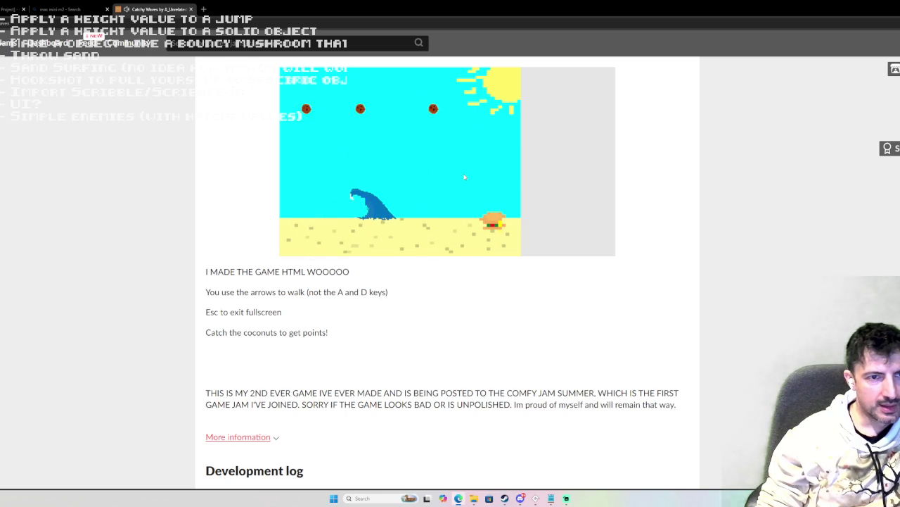
{"action": "key", "text": "Right"}
{"action": "key", "text": "Right"}
{"action": "key", "text": "Left"}
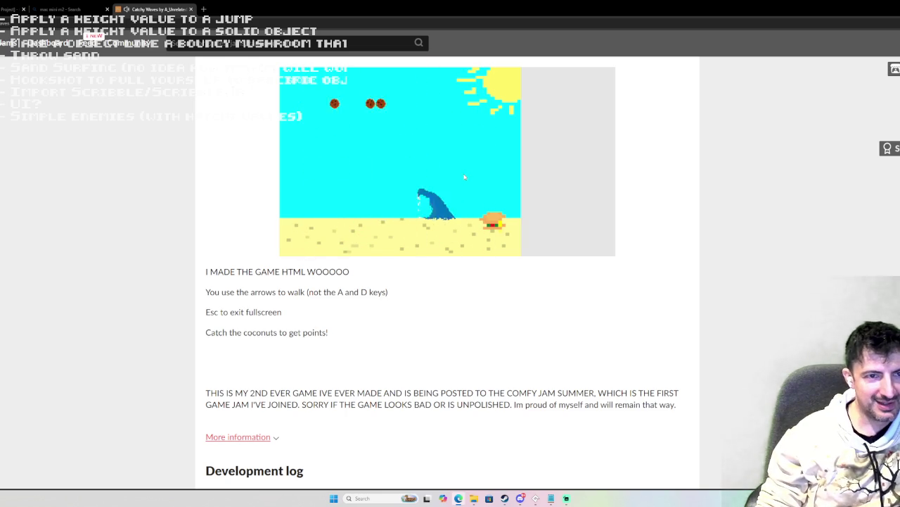
{"action": "key", "text": "Left"}
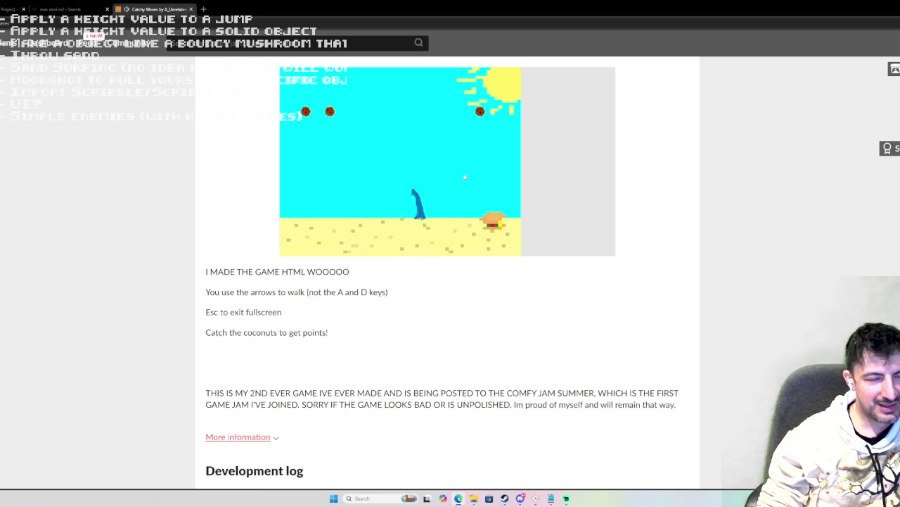
{"action": "key", "text": "Right"}
{"action": "key", "text": "Left"}
Step: Finish the round, then close the Catchy Waves tab and the mac mini m2 search tab
{"action": "key", "text": "Right"}
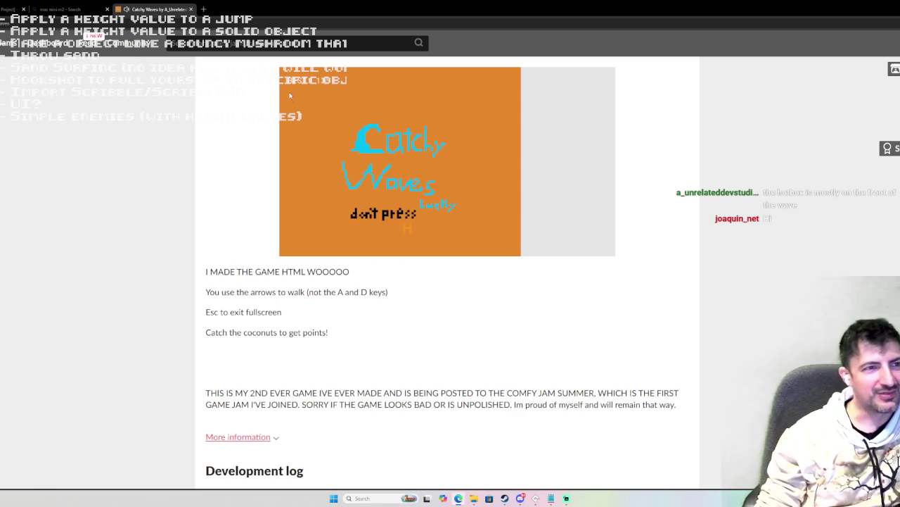
{"action": "left_click", "coordinate": [191, 9]}
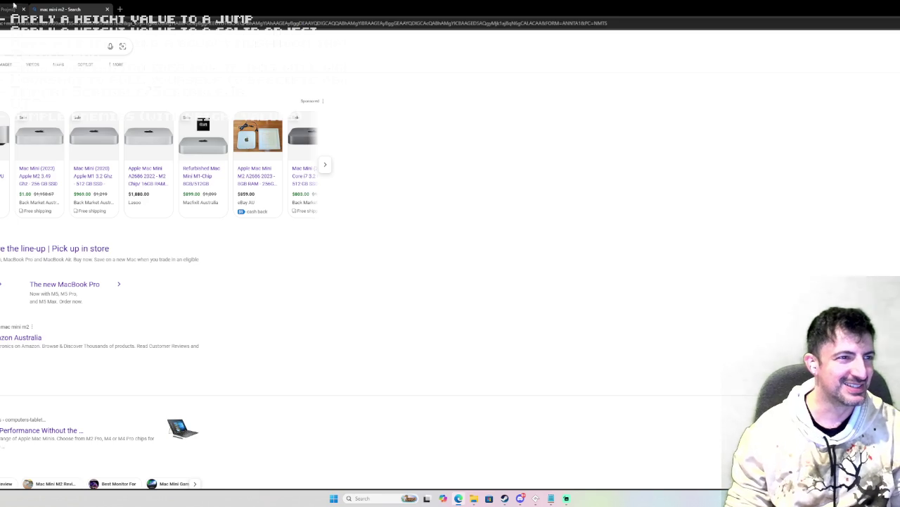
{"action": "left_click", "coordinate": [108, 10]}
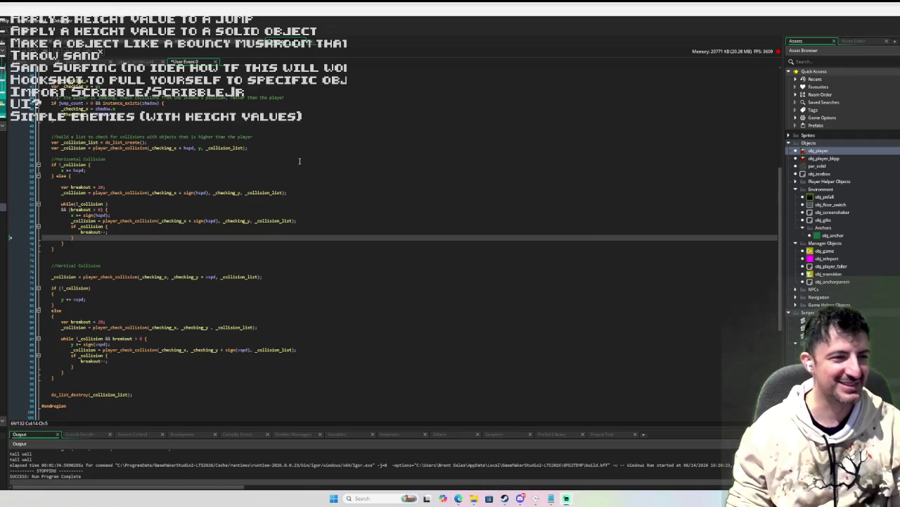
Step: Place the caret at line 65 of the collision loop and start a debug run
{"action": "left_click", "coordinate": [210, 215]}
{"action": "scroll", "coordinate": [210, 215], "scroll_direction": "up", "scroll_amount": 2}
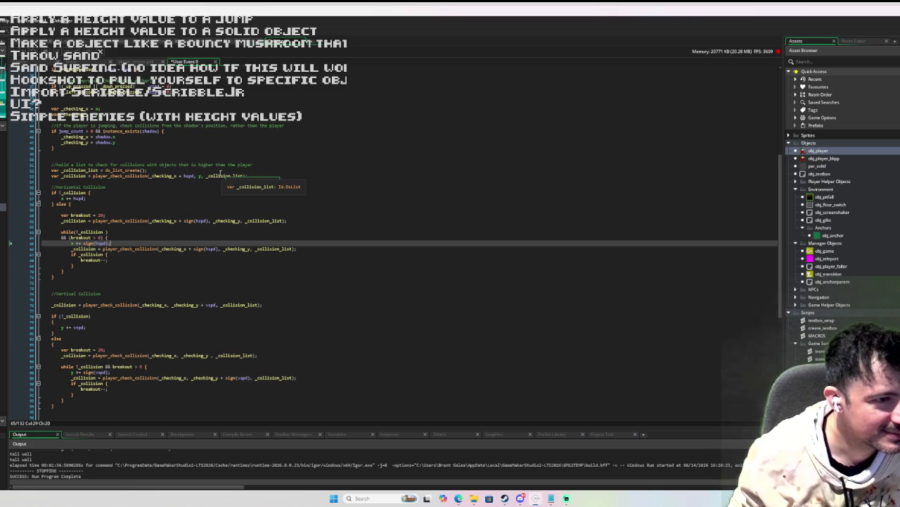
{"action": "key", "text": "F5"}
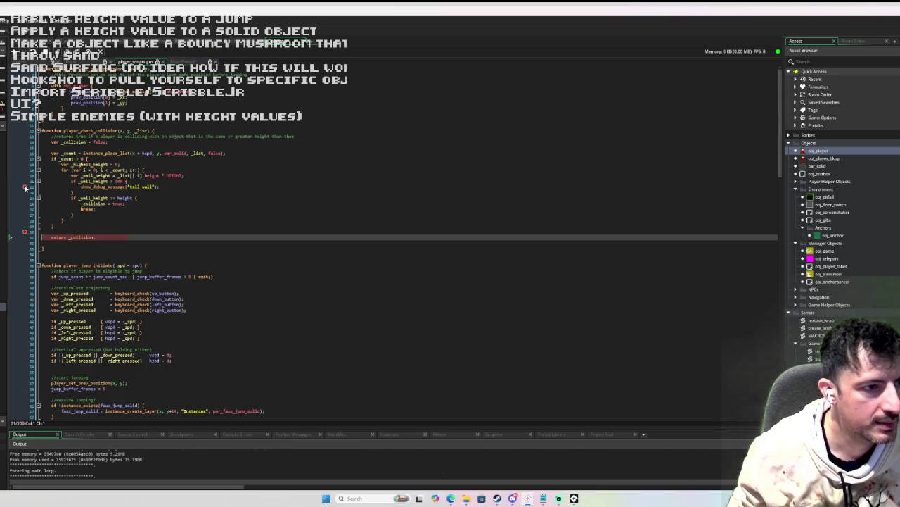
Step: Break on the show_debug_message line, resume, make the player jump, then close the game window
{"action": "left_click", "coordinate": [25, 188]}
{"action": "key", "text": "F10"}
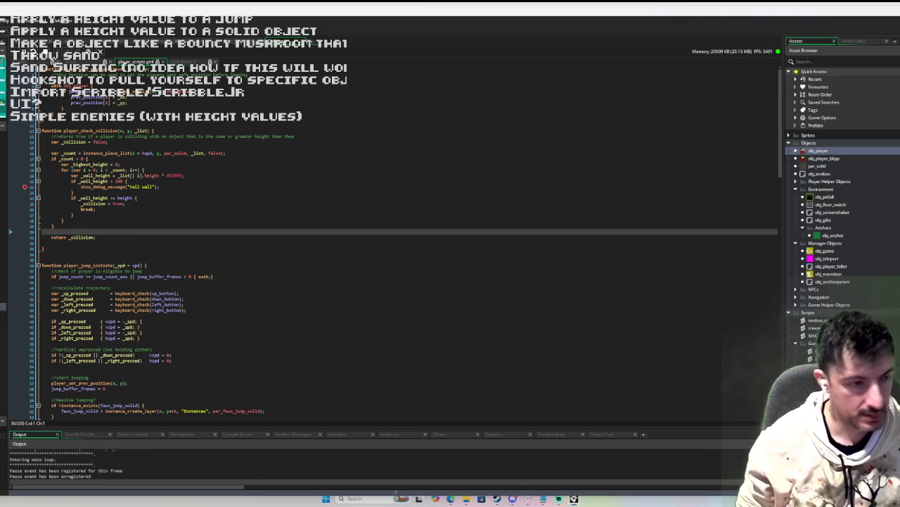
{"action": "key", "text": "space"}
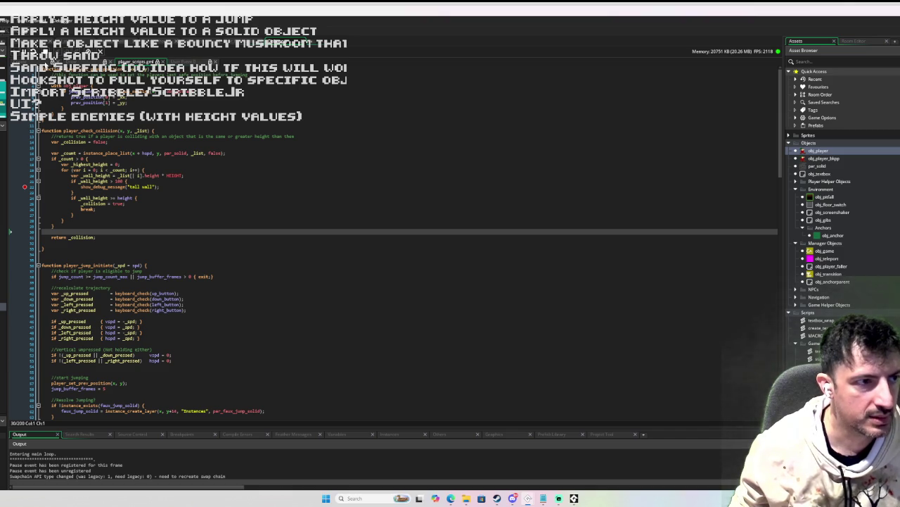
{"action": "left_click", "coordinate": [574, 499]}
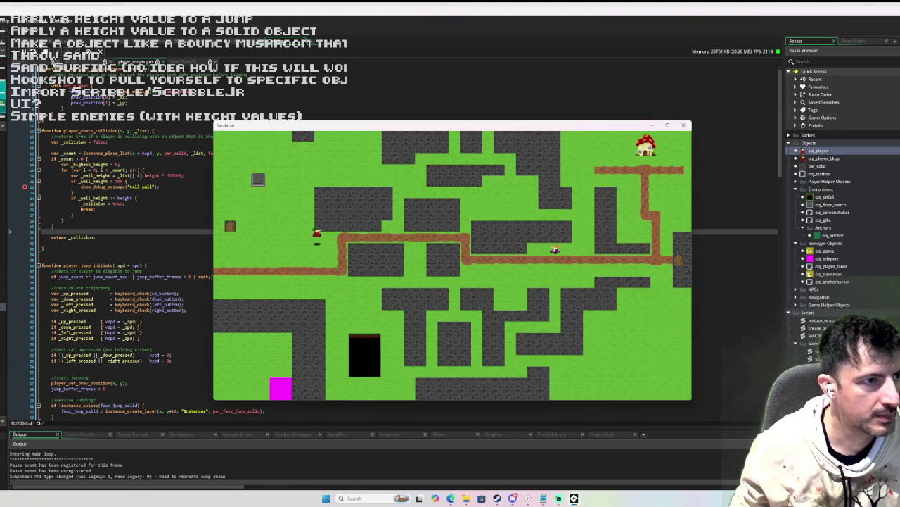
{"action": "key", "text": "Escape"}
Step: Maximize player_scripts and step out of player_check_collision to the horizontal loop's if _collision check
{"action": "key", "text": "shift+Return"}
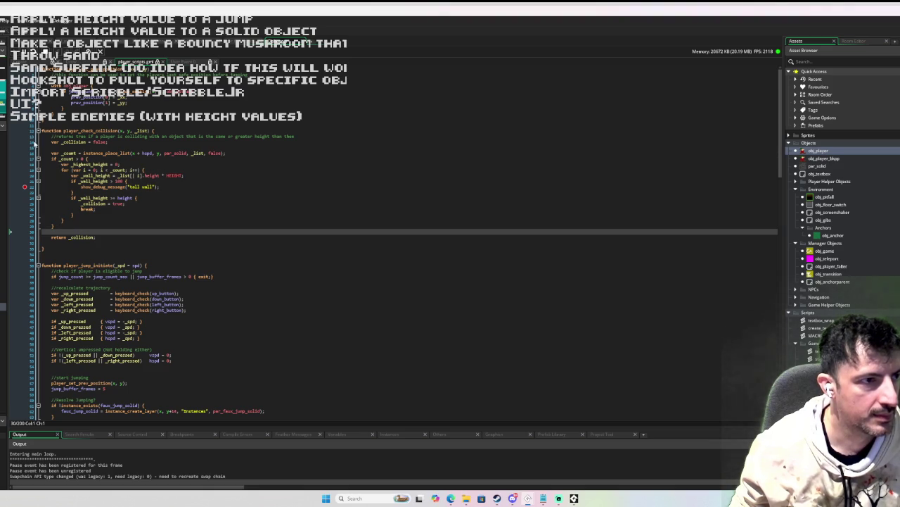
{"action": "key", "text": "Down"}
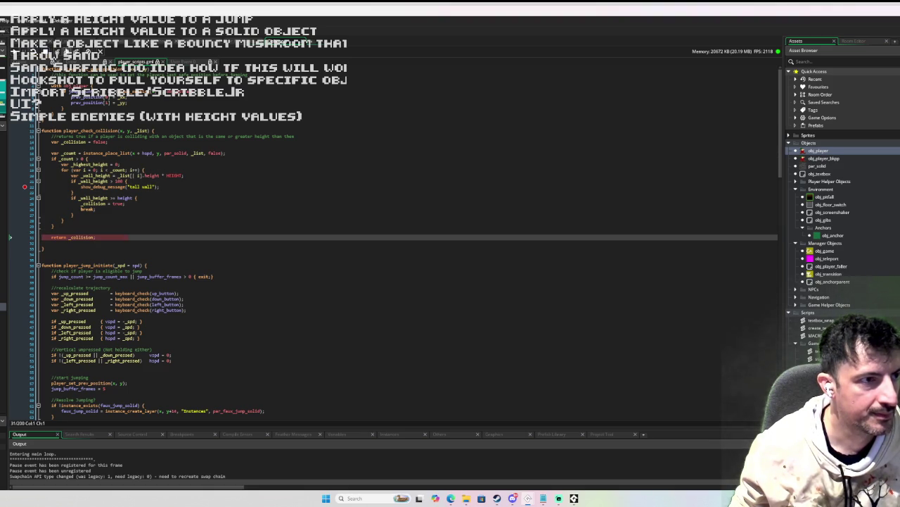
{"action": "key", "text": "F11"}
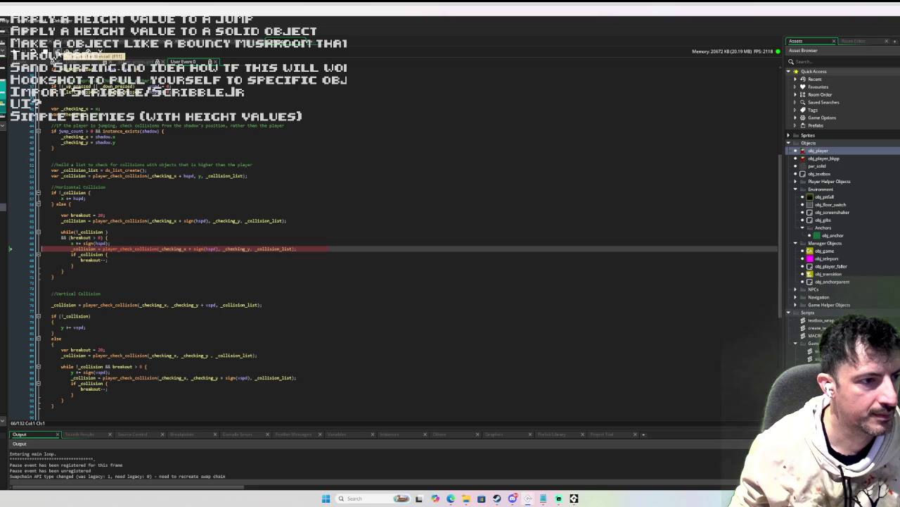
{"action": "left_click", "coordinate": [58, 51]}
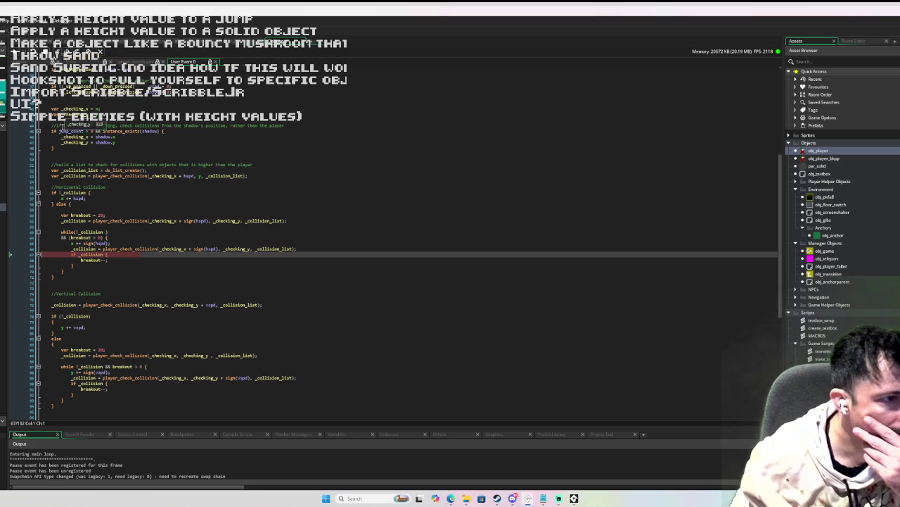
Step: Inspect the collision variable values, then add a breakpoint on line 65's x += sign(hspd)
{"action": "mouse_move", "coordinate": [68, 142]}
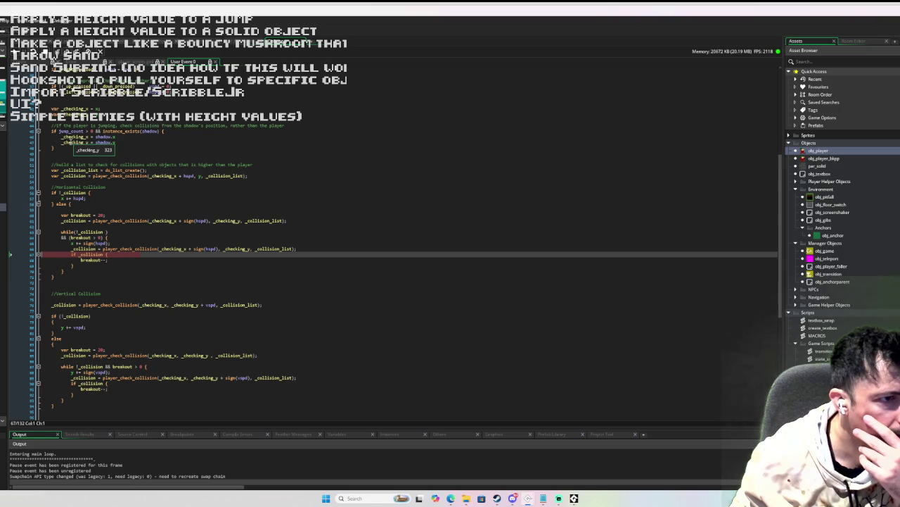
{"action": "mouse_move", "coordinate": [109, 136]}
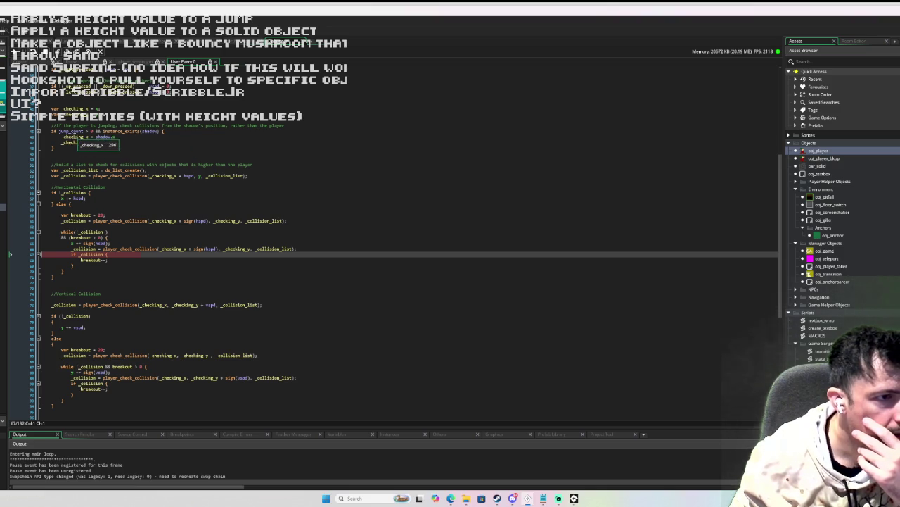
{"action": "mouse_move", "coordinate": [102, 243]}
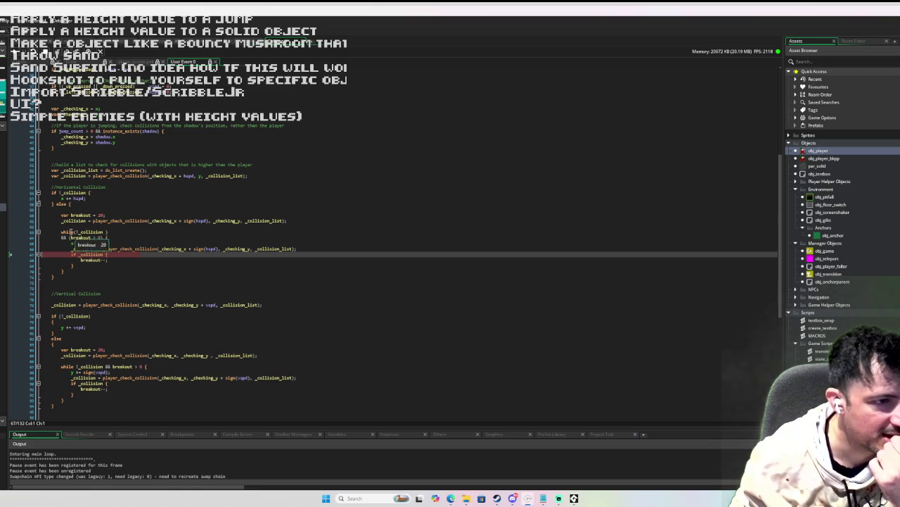
{"action": "mouse_move", "coordinate": [63, 200]}
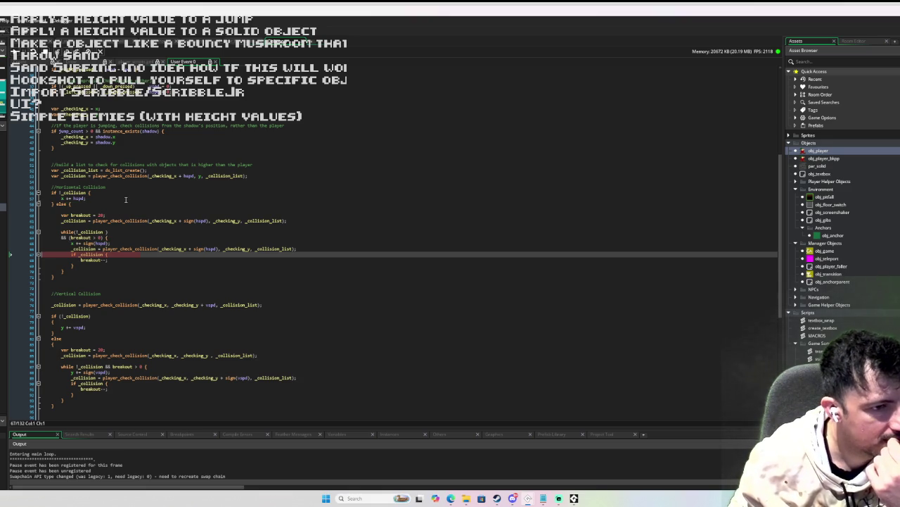
{"action": "mouse_move", "coordinate": [186, 249]}
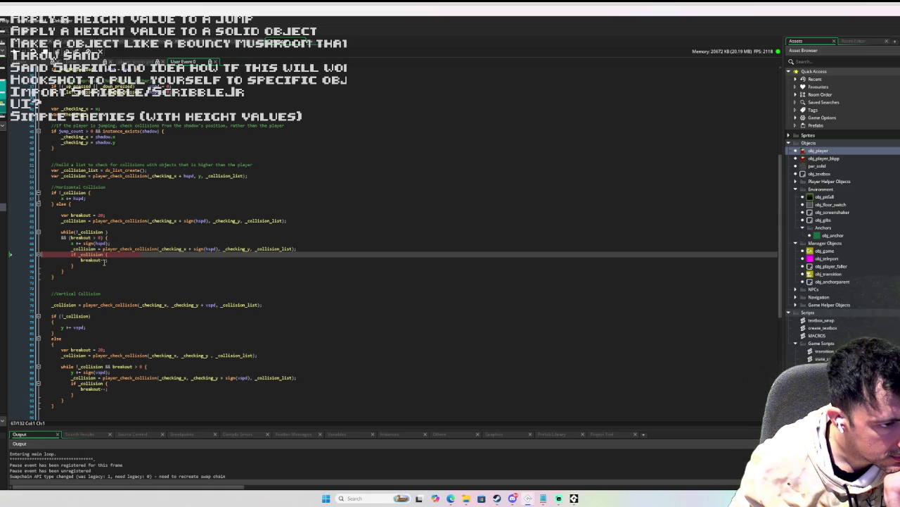
{"action": "mouse_move", "coordinate": [92, 255]}
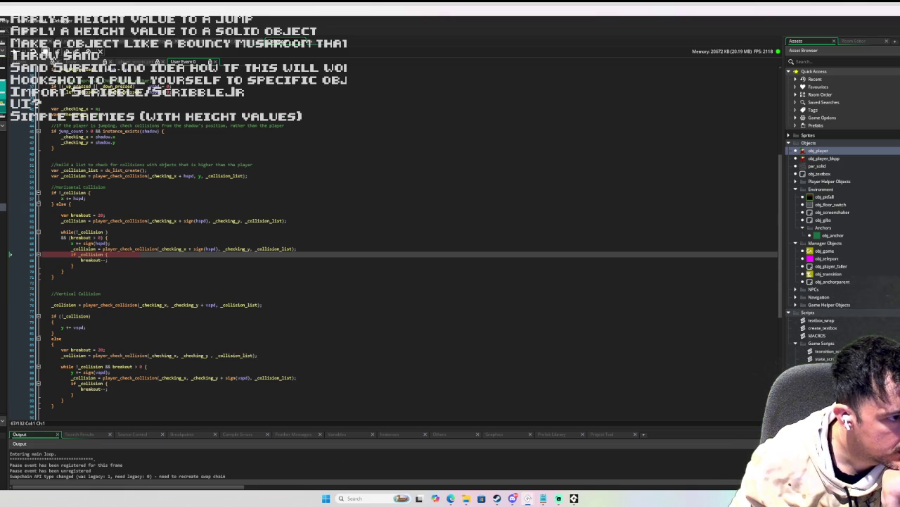
{"action": "scroll", "coordinate": [42, 159], "scroll_direction": "up", "scroll_amount": 2}
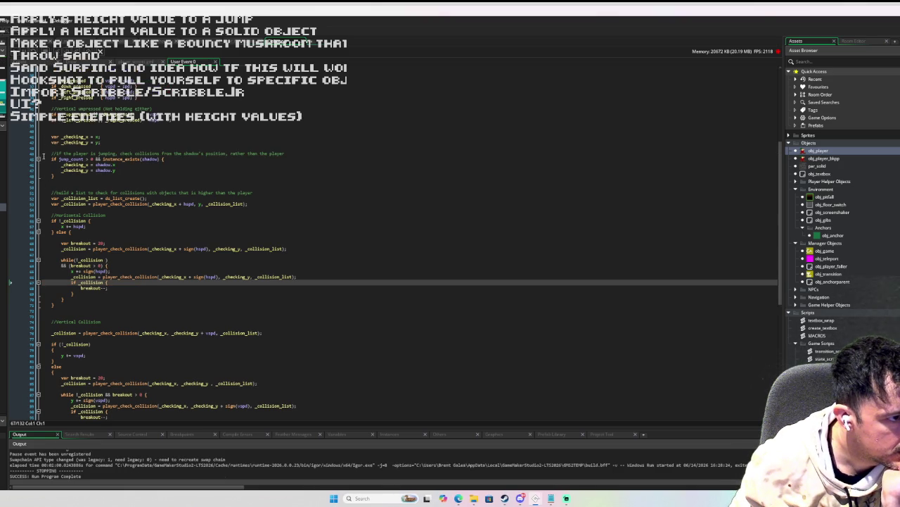
{"action": "left_click", "coordinate": [25, 270]}
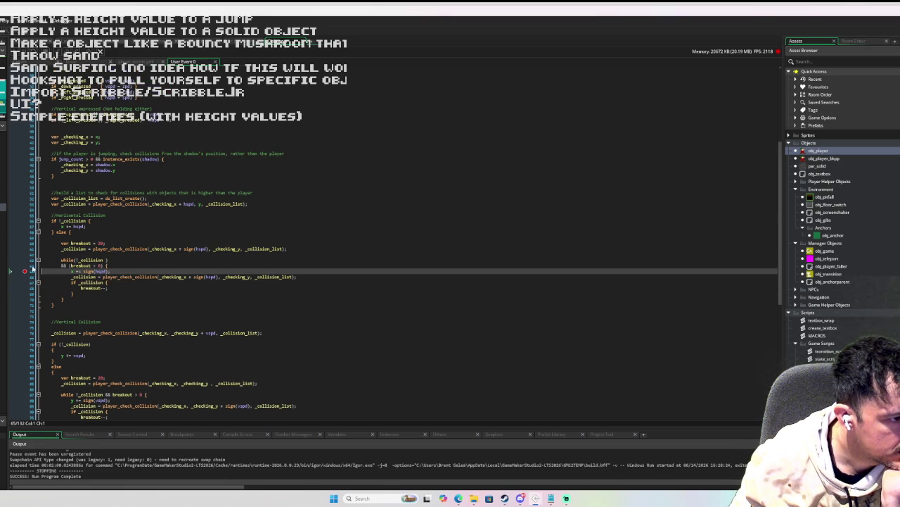
Step: Run the debug build and walk the player down-right until the x += sign(hspd) breakpoint hits
{"action": "key", "text": "F6"}
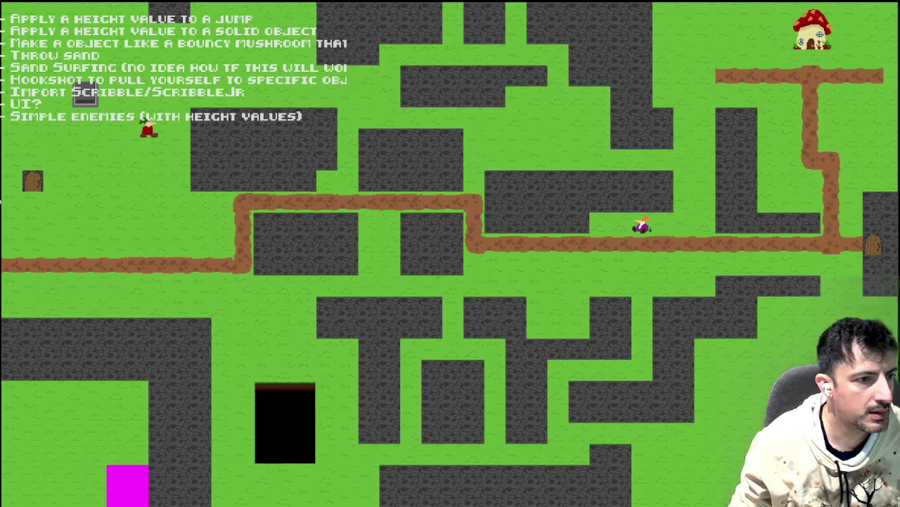
{"action": "key", "text": "Down"}
{"action": "key", "text": "Right"}
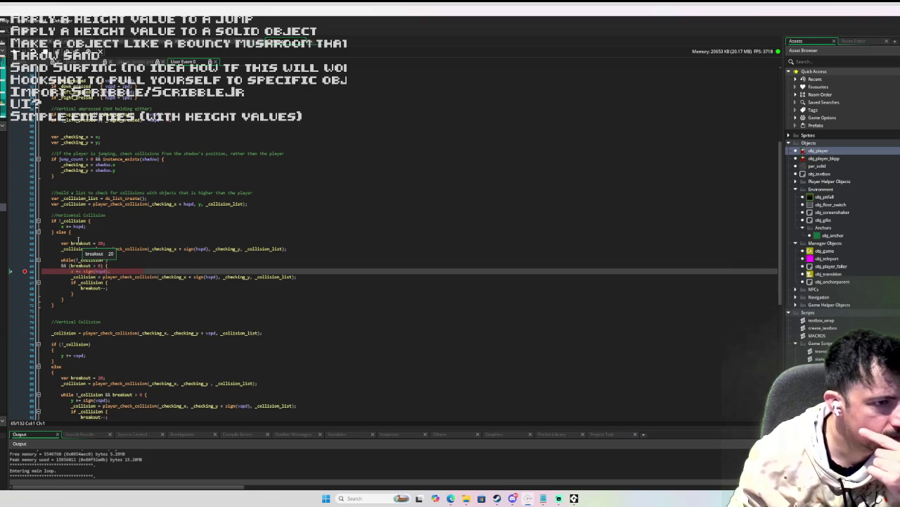
Step: Step over the horizontal collision loop lines while checking variable values
{"action": "mouse_move", "coordinate": [82, 204]}
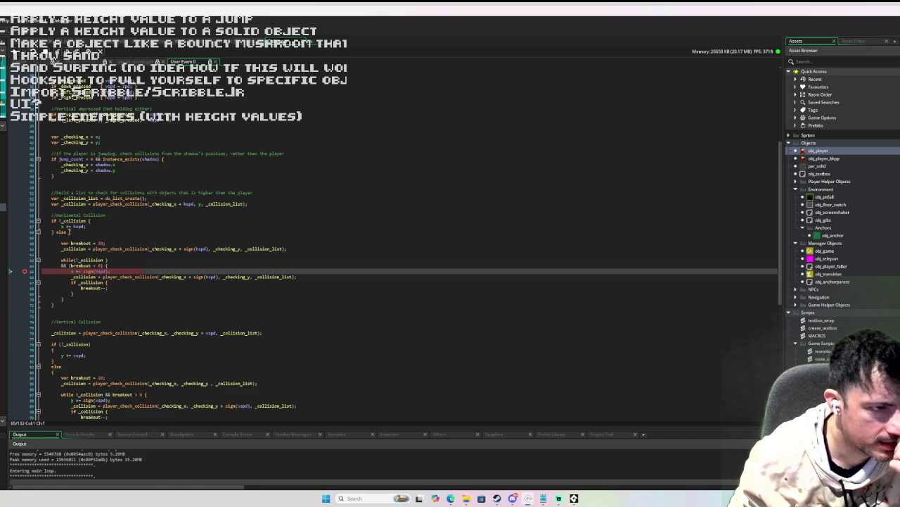
{"action": "mouse_move", "coordinate": [137, 204]}
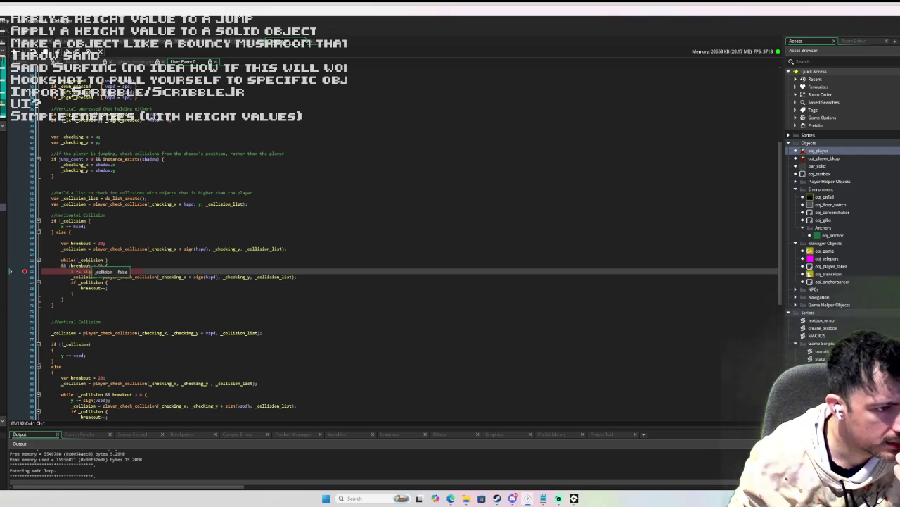
{"action": "mouse_move", "coordinate": [63, 228]}
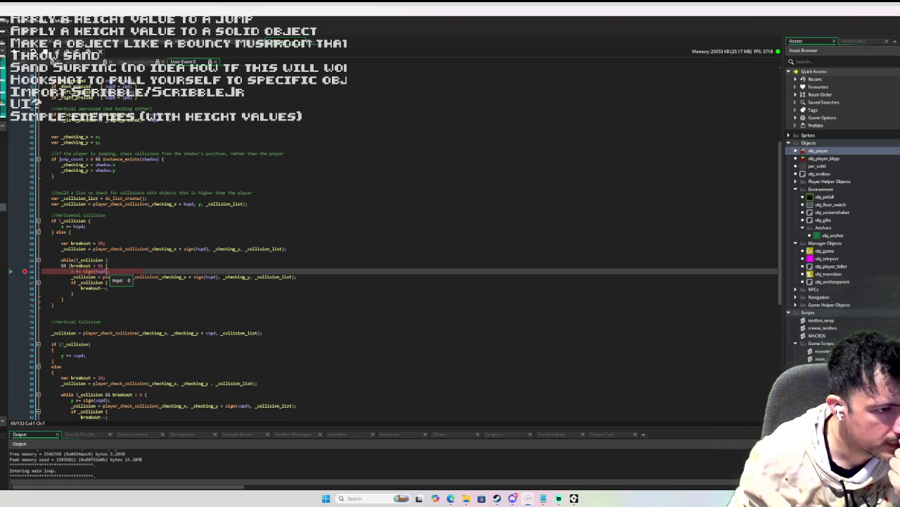
{"action": "left_click", "coordinate": [67, 51]}
{"action": "left_click", "coordinate": [67, 51]}
{"action": "mouse_move", "coordinate": [105, 273]}
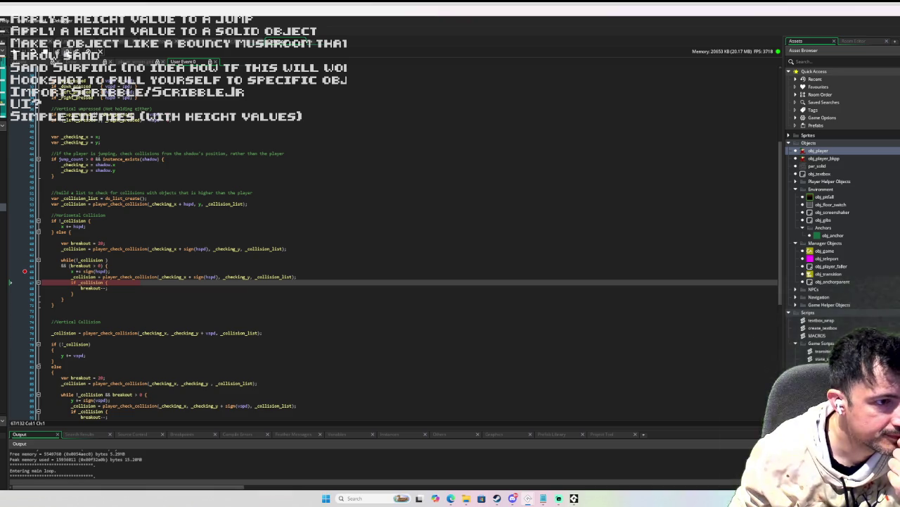
{"action": "key", "text": "F10"}
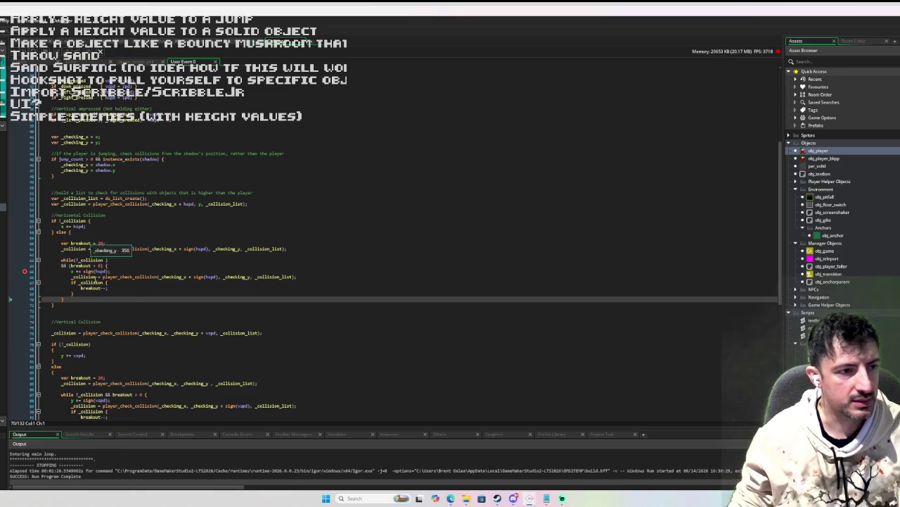
Step: Change the condition to if !_collision and relaunch the game under the debugger
{"action": "left_click", "coordinate": [96, 282]}
{"action": "type", "text": "!"}
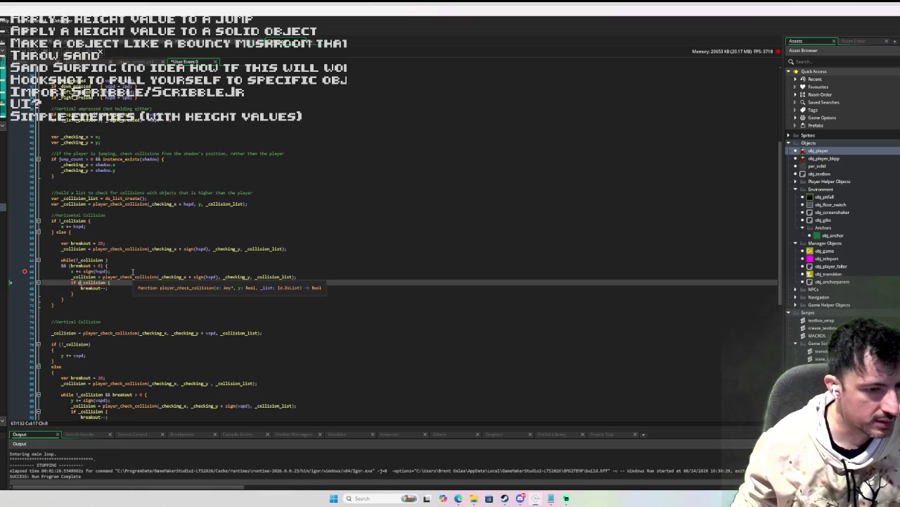
{"action": "scroll", "coordinate": [109, 291], "scroll_direction": "down", "scroll_amount": 5}
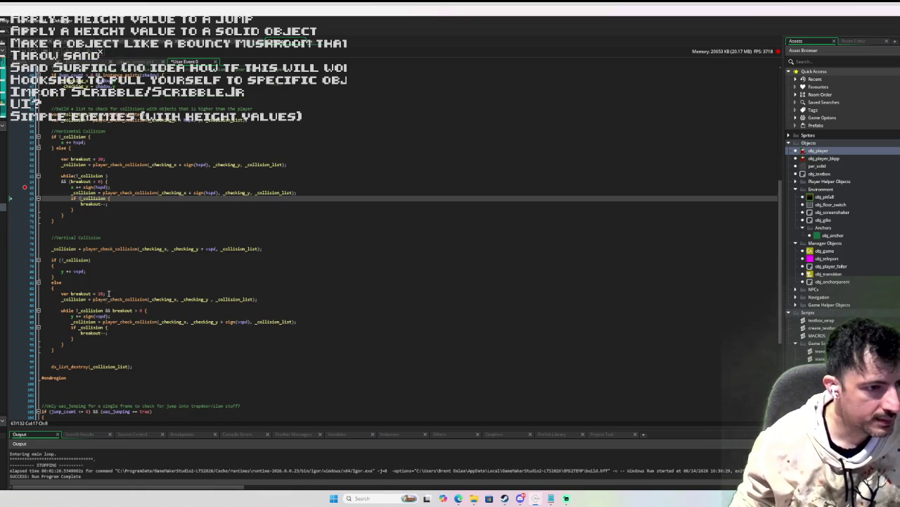
{"action": "left_click", "coordinate": [112, 328]}
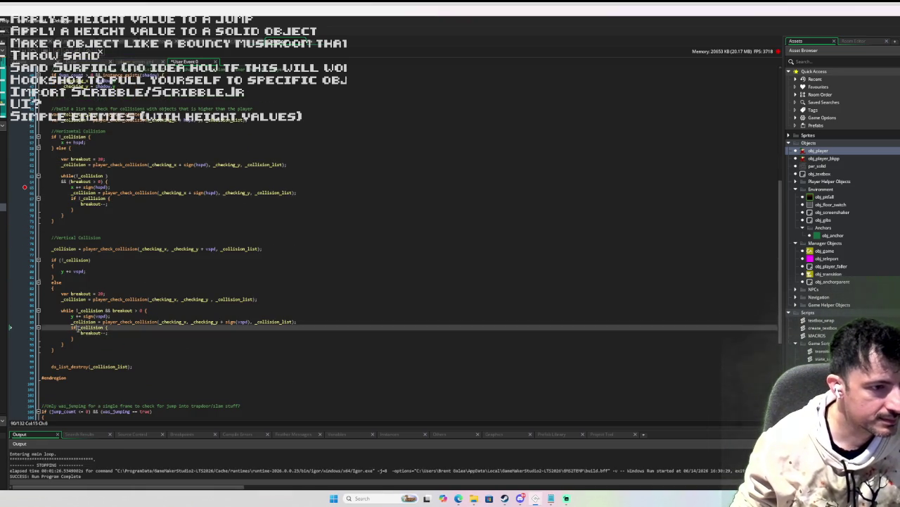
{"action": "left_click", "coordinate": [301, 244]}
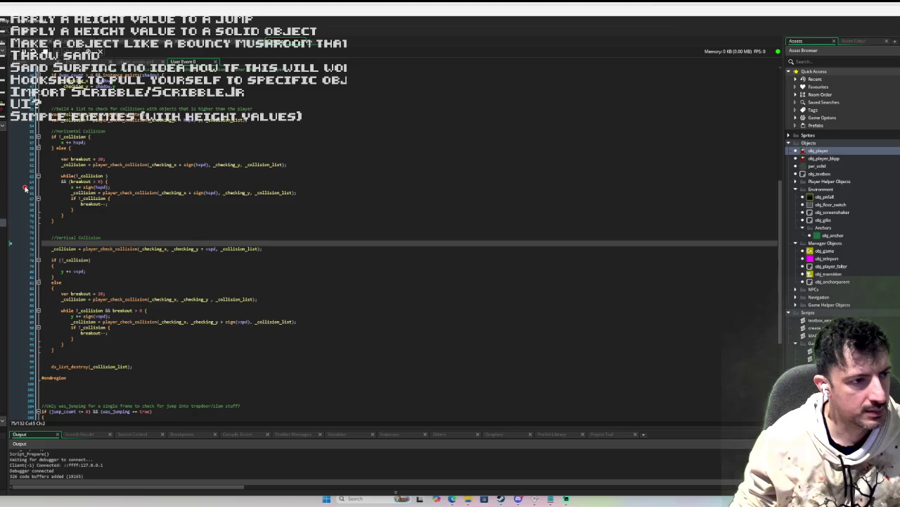
{"action": "key", "text": "Right"}
{"action": "key", "text": "Down"}
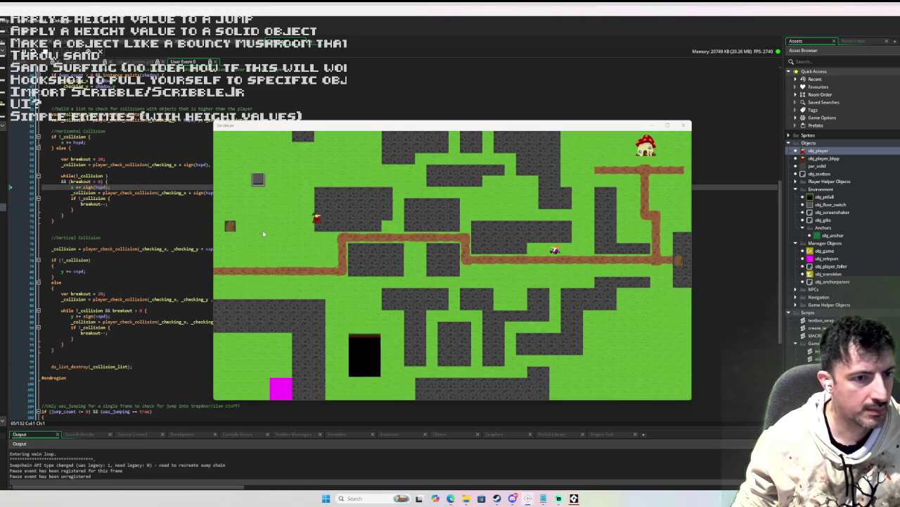
Step: Walk the player into the walls until the tall-wall breakpoint fires, then step out to the collision code
{"action": "key", "text": "Left"}
{"action": "key", "text": "Down"}
{"action": "key", "text": "Right"}
{"action": "key", "text": "Left"}
{"action": "key", "text": "Down"}
{"action": "key", "text": "Up"}
{"action": "key", "text": "Left"}
{"action": "key", "text": "Right"}
{"action": "key", "text": "Down"}
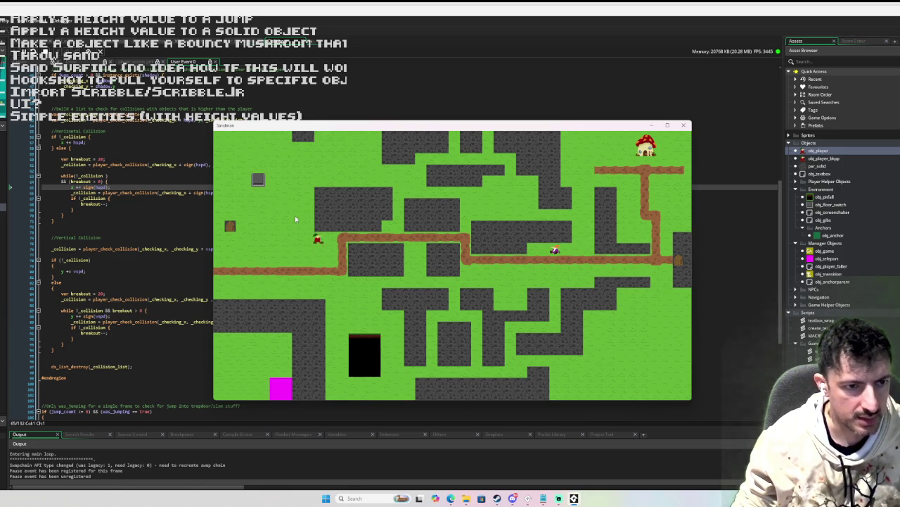
{"action": "key", "text": "Right"}
{"action": "key", "text": "Down"}
{"action": "key", "text": "Up"}
{"action": "key", "text": "Left"}
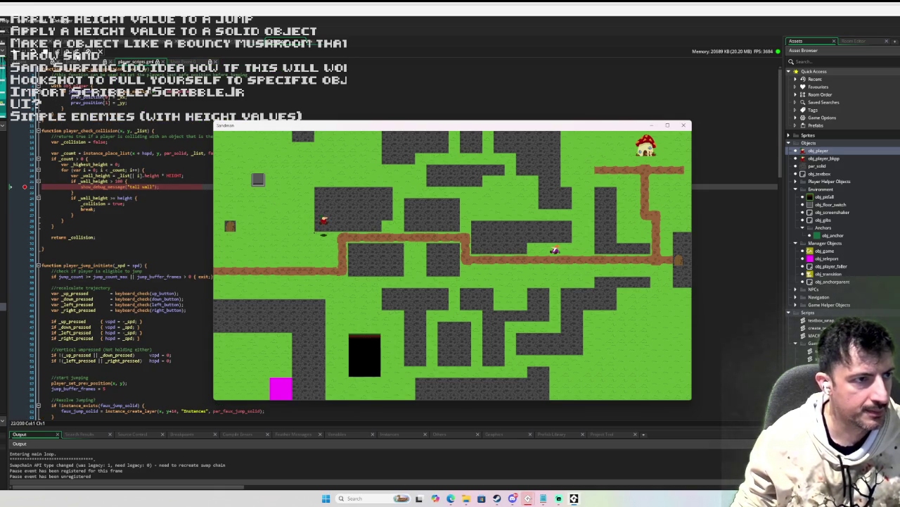
{"action": "key", "text": "shift+F11"}
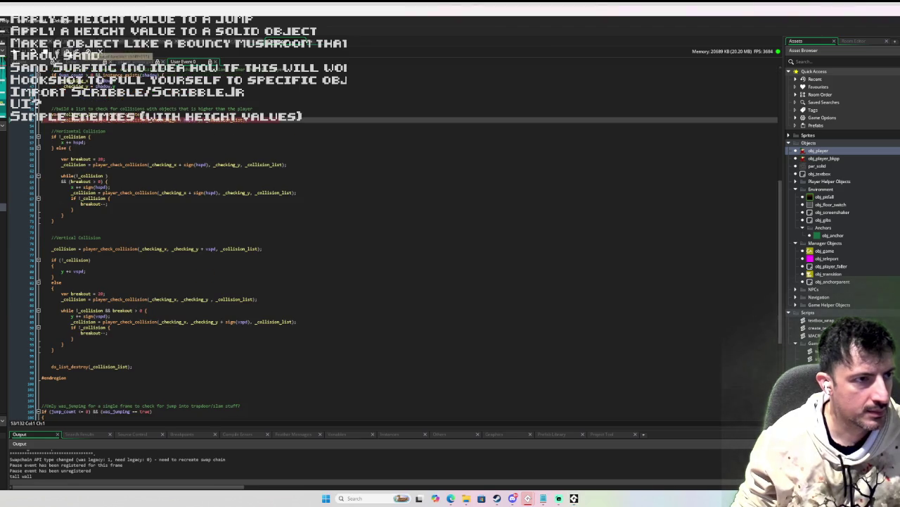
Step: Step past the if !_collision check and through the loop setup lines
{"action": "key", "text": "F10"}
{"action": "mouse_move", "coordinate": [75, 121]}
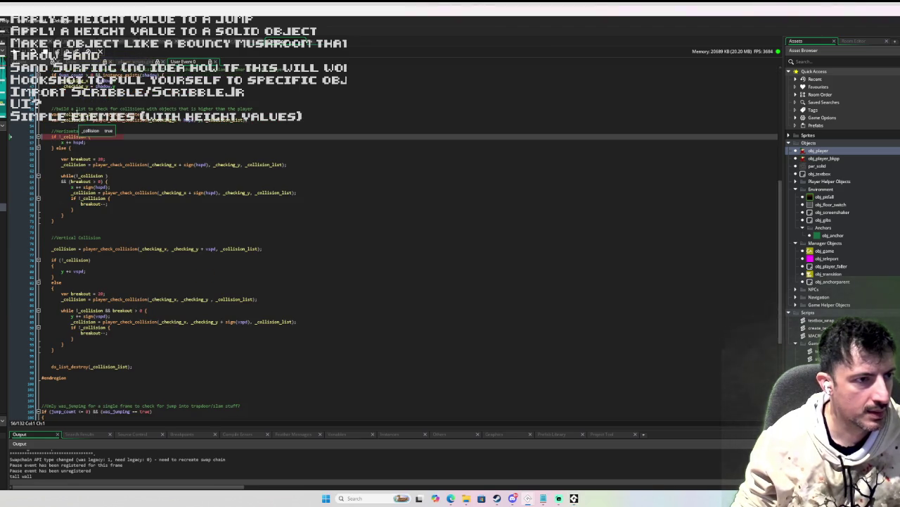
{"action": "left_click", "coordinate": [67, 52]}
{"action": "left_click", "coordinate": [68, 52]}
{"action": "left_click", "coordinate": [68, 52]}
{"action": "left_click", "coordinate": [67, 52]}
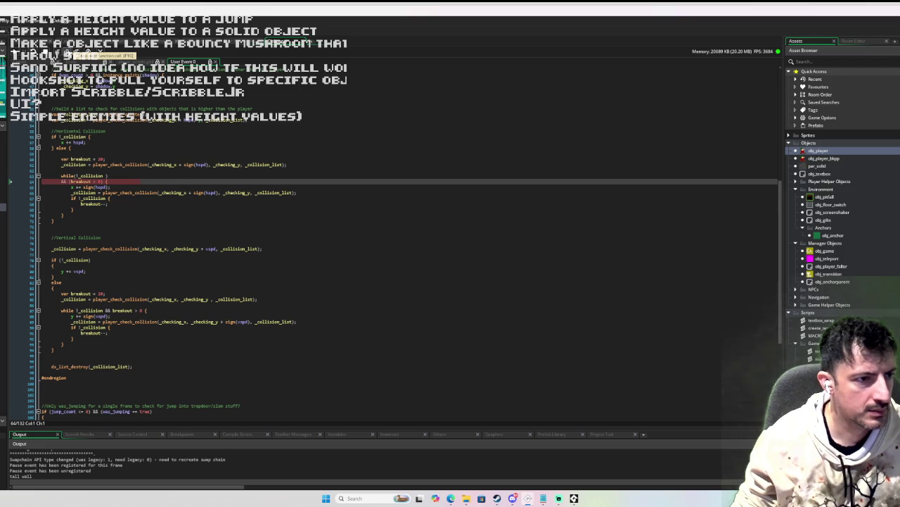
Step: Stop the debug run and cut the 'x += sign(hspd);' line from the loop top
{"action": "key", "text": "F10"}
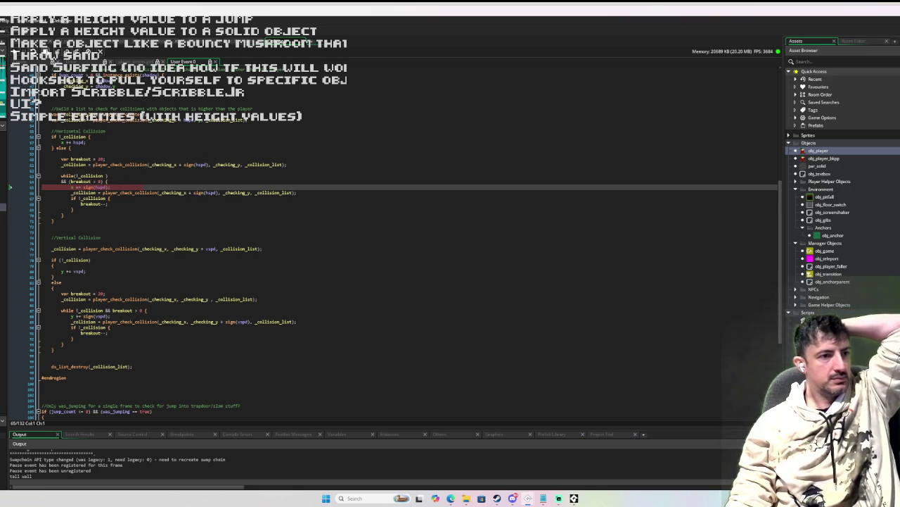
{"action": "key", "text": "shift+F5"}
{"action": "key", "text": "shift+End"}
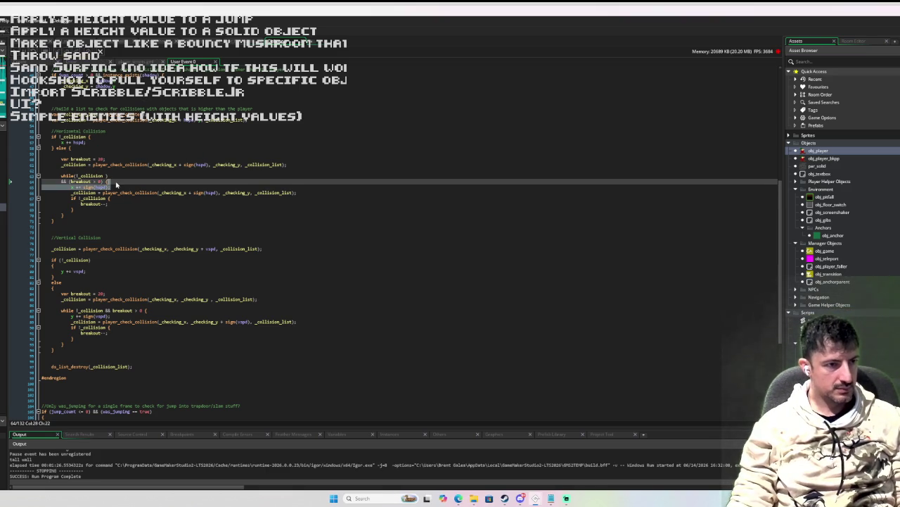
Step: Put 'x += sign(hspd);' under 'if !_collision {' in the horizontal loop
{"action": "key", "text": "BackSpace"}
{"action": "key", "text": "BackSpace"}
{"action": "left_click", "coordinate": [118, 192]}
{"action": "key", "text": "Return"}
{"action": "type", "text": "x += sign(hspd);"}
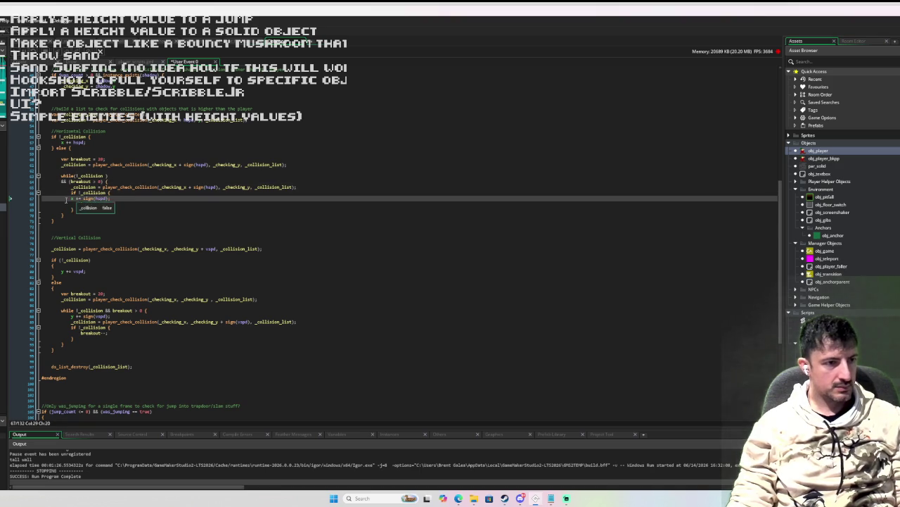
Step: Move 'y += sign(vspd);' down inside the vertical loop's no-collision check
{"action": "scroll", "coordinate": [125, 181], "scroll_direction": "down", "scroll_amount": 3}
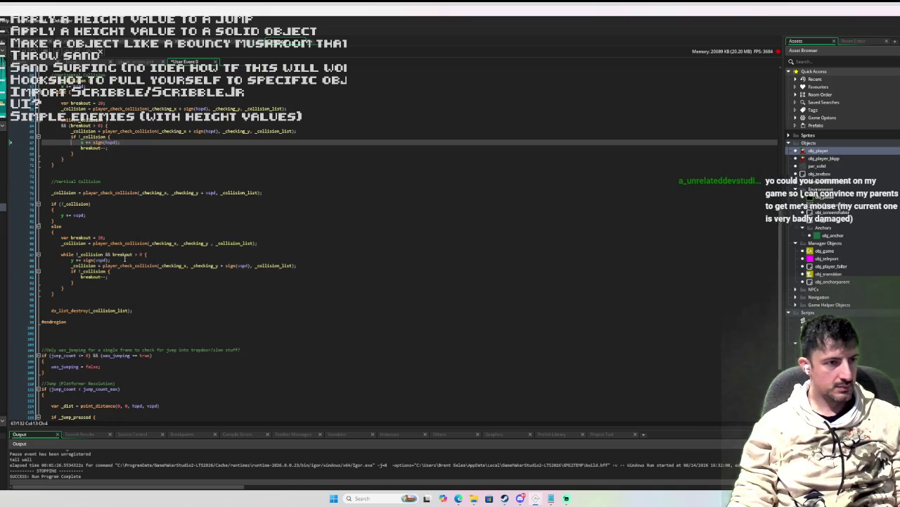
{"action": "left_click", "coordinate": [169, 259]}
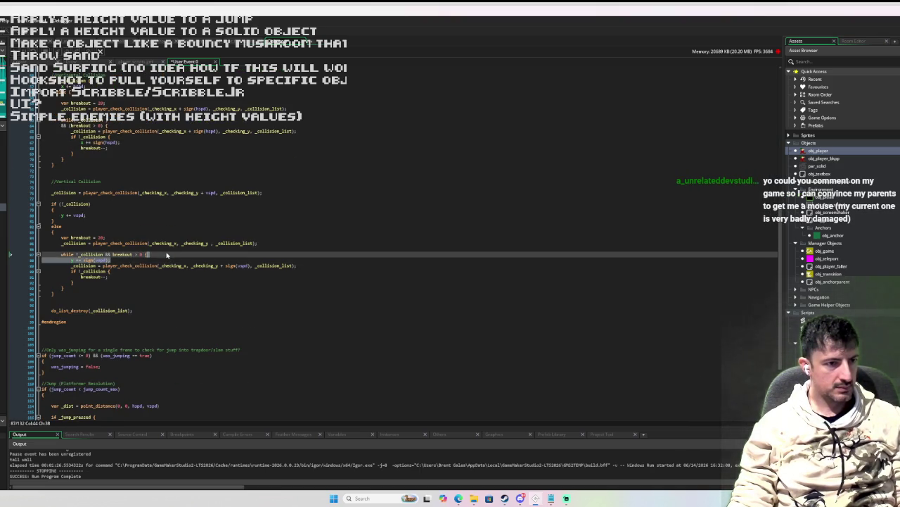
{"action": "key", "text": "alt+Down"}
{"action": "key", "text": "alt+Down"}
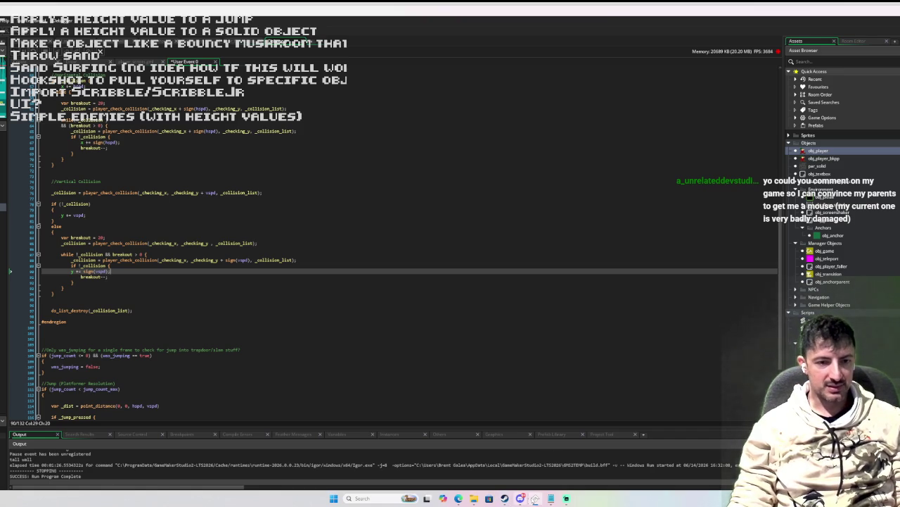
{"action": "mouse_move", "coordinate": [504, 498]}
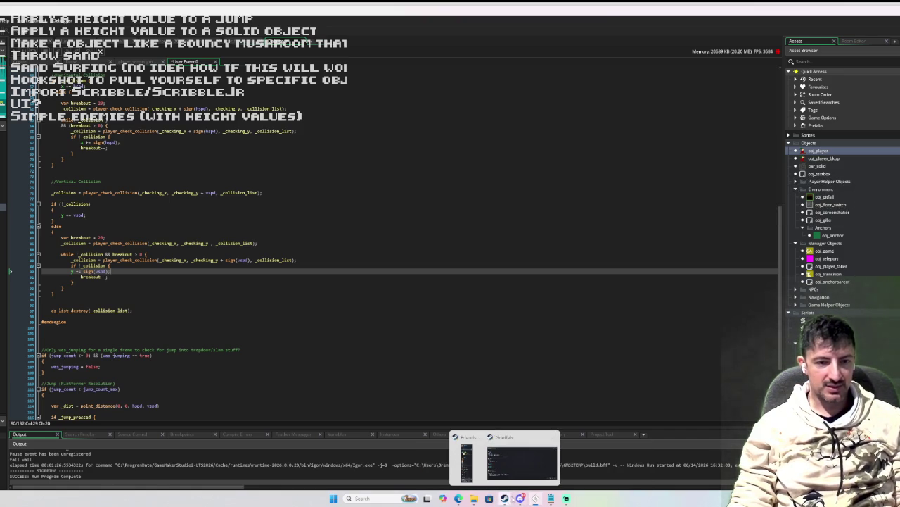
{"action": "mouse_move", "coordinate": [567, 498]}
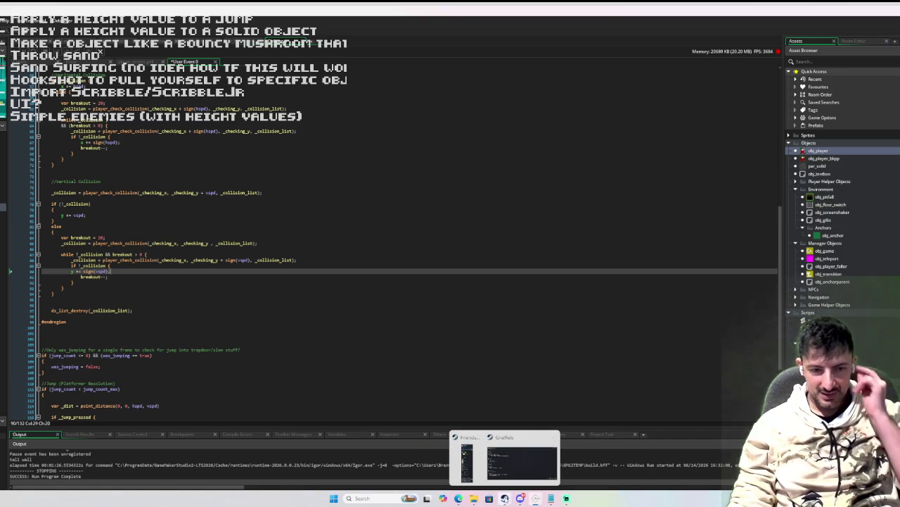
{"action": "mouse_move", "coordinate": [459, 498]}
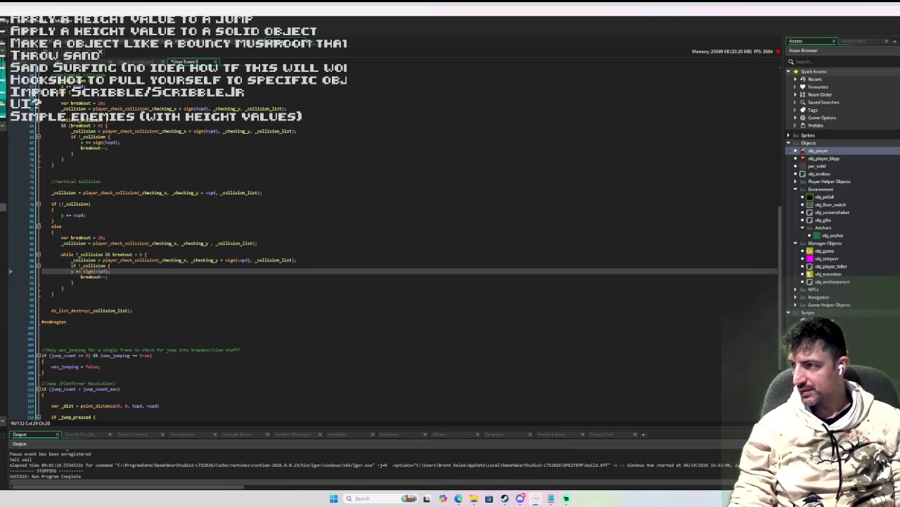
Step: On the itch.io page, start a comment praising the concept and encouraging more comfy games
{"action": "key", "text": "alt+Tab"}
{"action": "scroll", "coordinate": [532, 323], "scroll_direction": "down", "scroll_amount": 3}
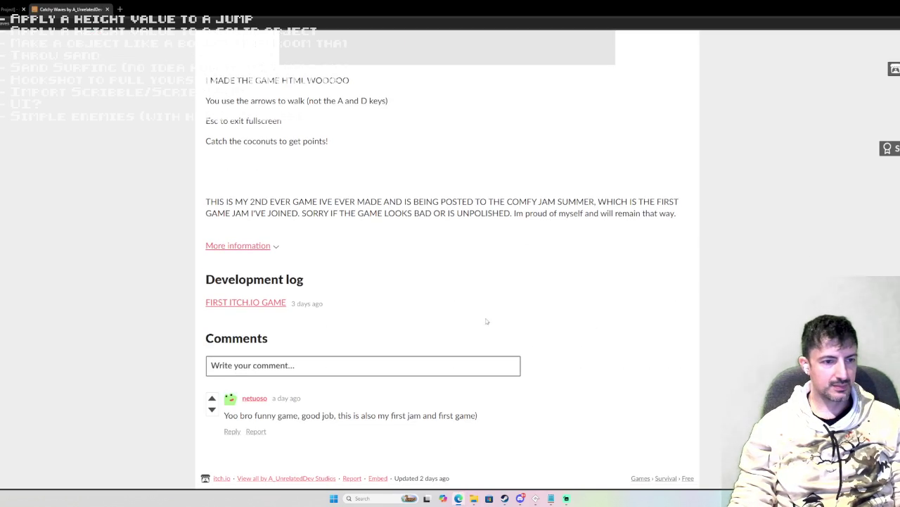
{"action": "left_click", "coordinate": [296, 366]}
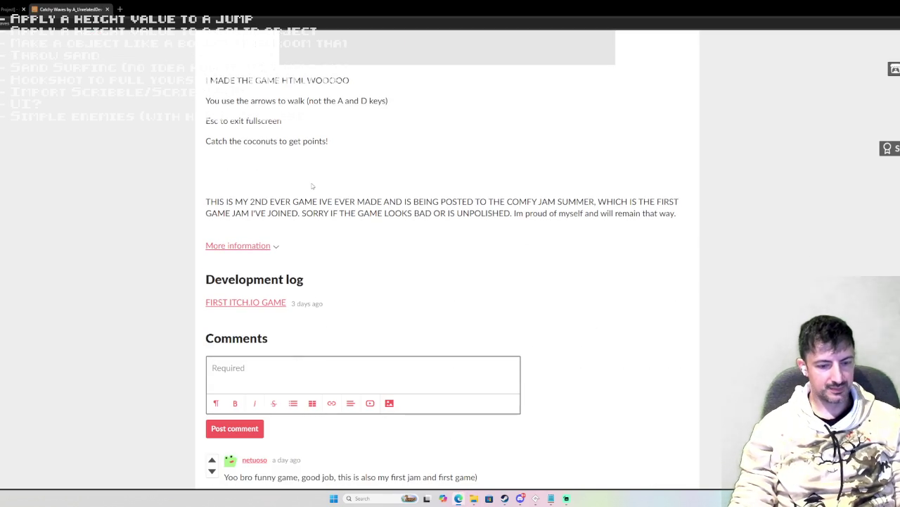
{"action": "type", "text": "Hey mate, P"}
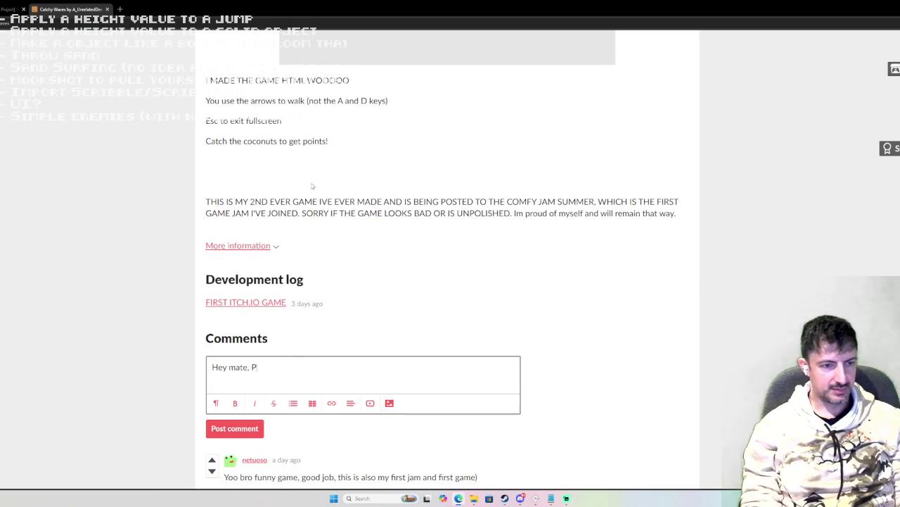
{"action": "type", "text": "retty good "}
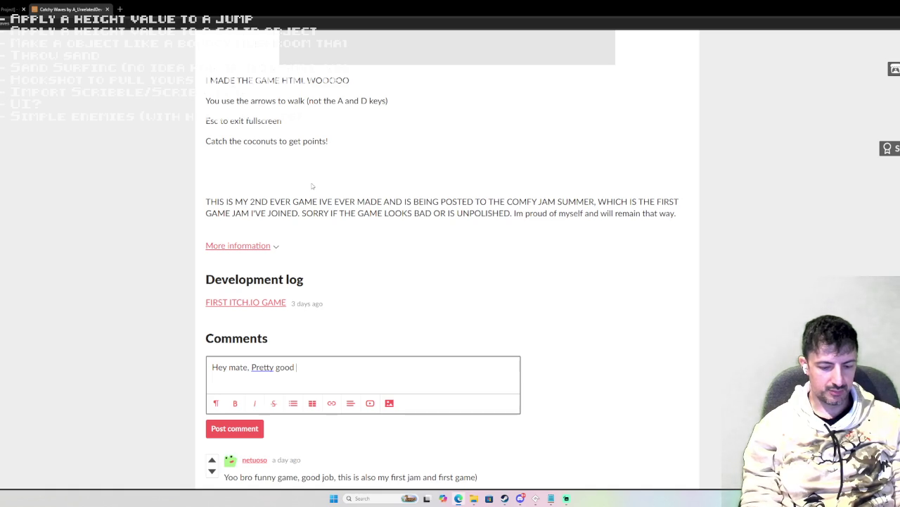
{"action": "type", "text": "concept you got here."}
{"action": "key", "text": "Return"}
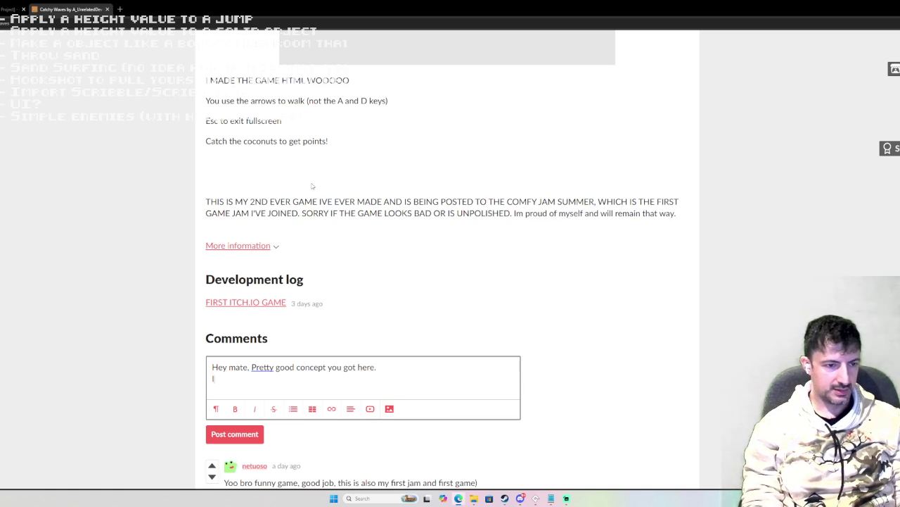
{"action": "type", "text": "If you "}
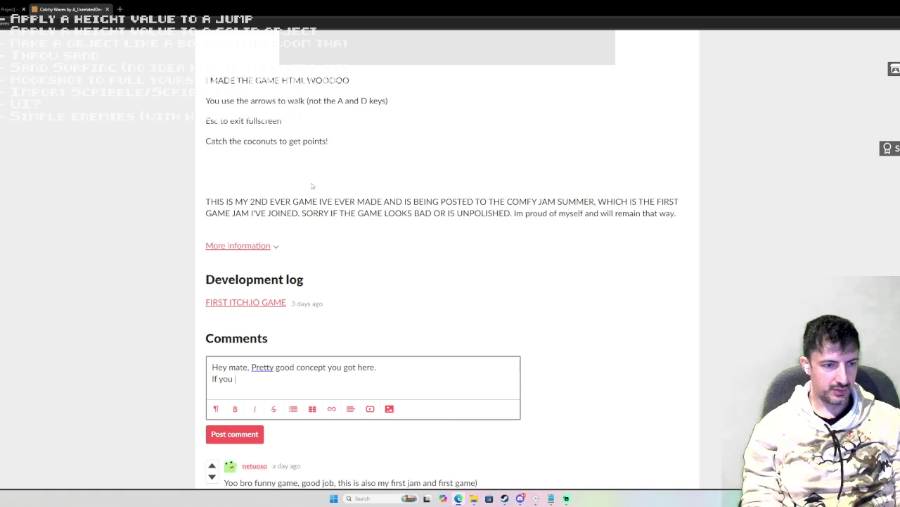
{"action": "type", "text": "put in an"}
{"action": "key", "text": "BackSpace"}
{"action": "key", "text": "BackSpace"}
{"action": "key", "text": "BackSpace"}
{"action": "key", "text": "BackSpace"}
{"action": "key", "text": "BackSpace"}
{"action": "key", "text": "BackSpace"}
{"action": "type", "text": "us"}
{"action": "type", "text": "a mouse it"}
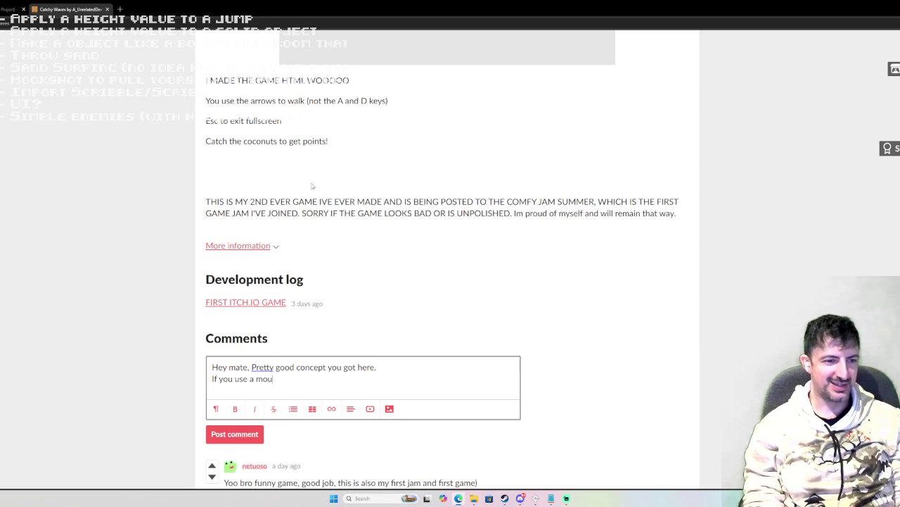
{"action": "key", "text": "BackSpace"}
{"action": "key", "text": "BackSpace"}
{"action": "key", "text": "ctrl+BackSpace"}
{"action": "key", "text": "ctrl+BackSpace"}
{"action": "key", "text": "ctrl+BackSpace"}
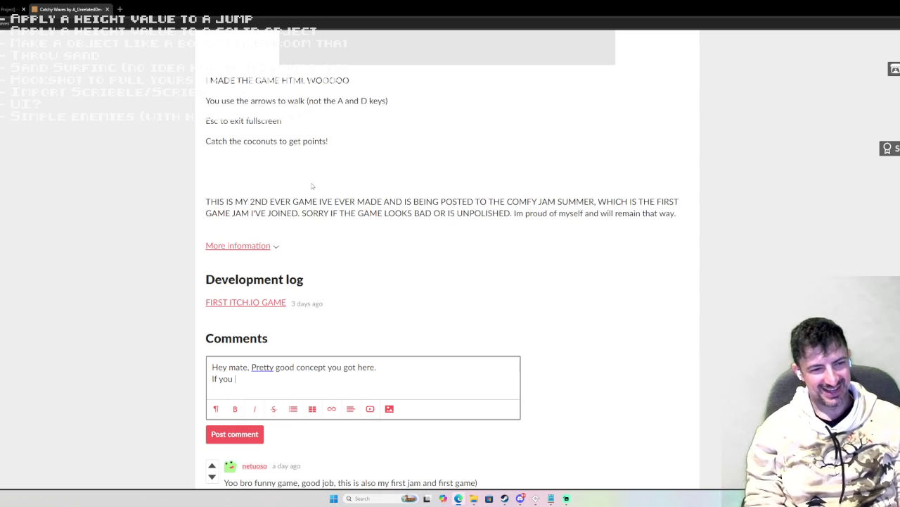
{"action": "type", "text": "keep going wit"}
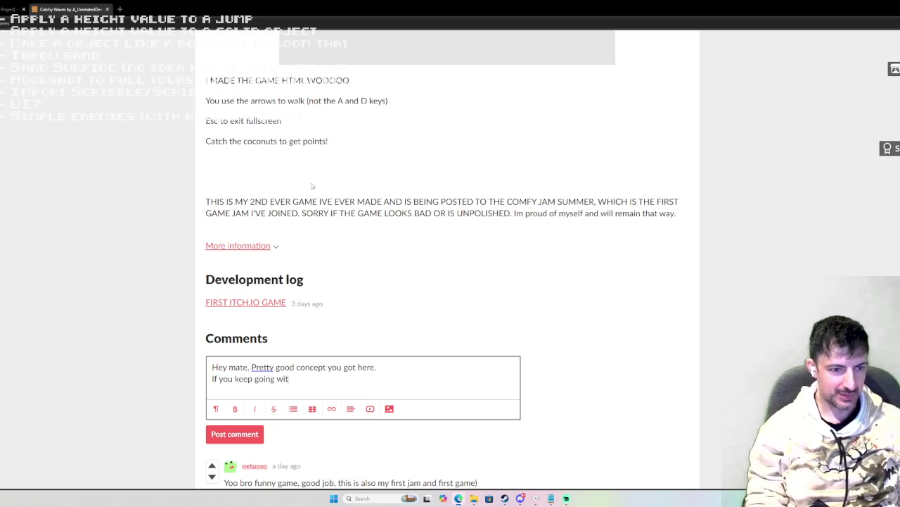
{"action": "type", "text": "h thisI'm sure you can c"}
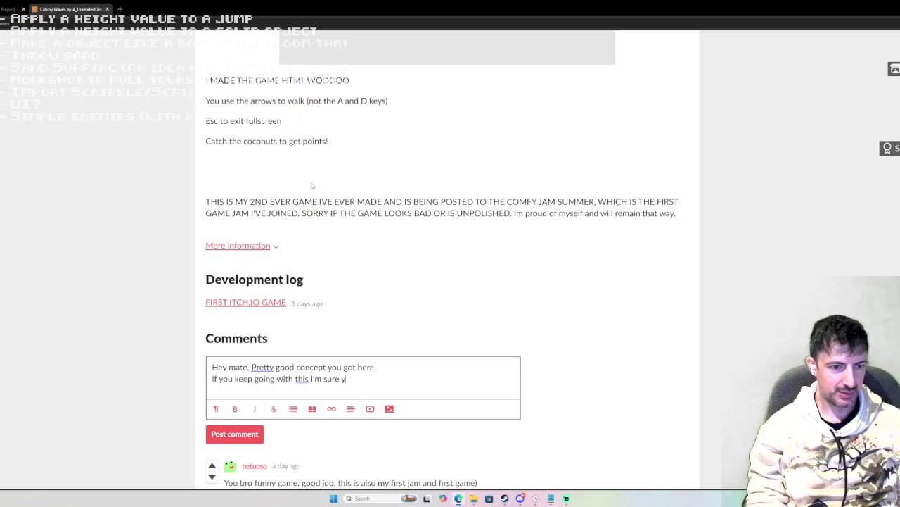
{"action": "type", "text": "reate so"}
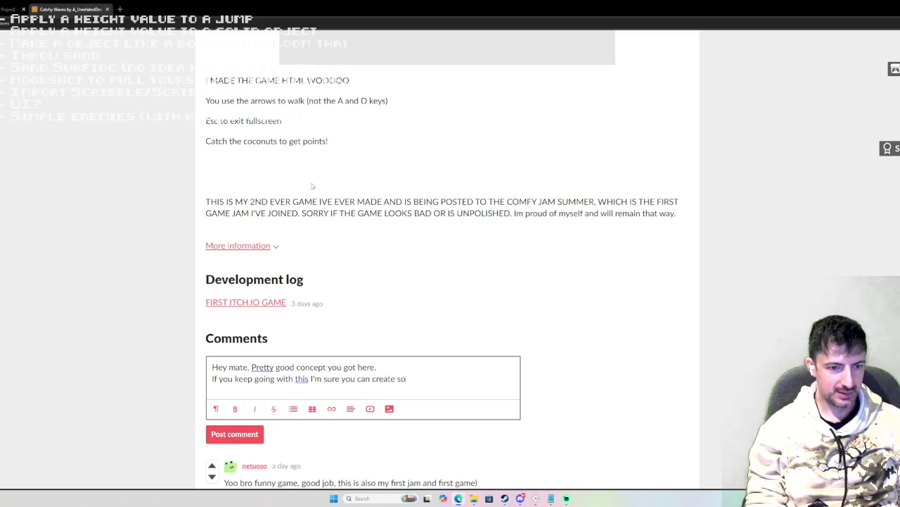
{"action": "type", "text": "me great "}
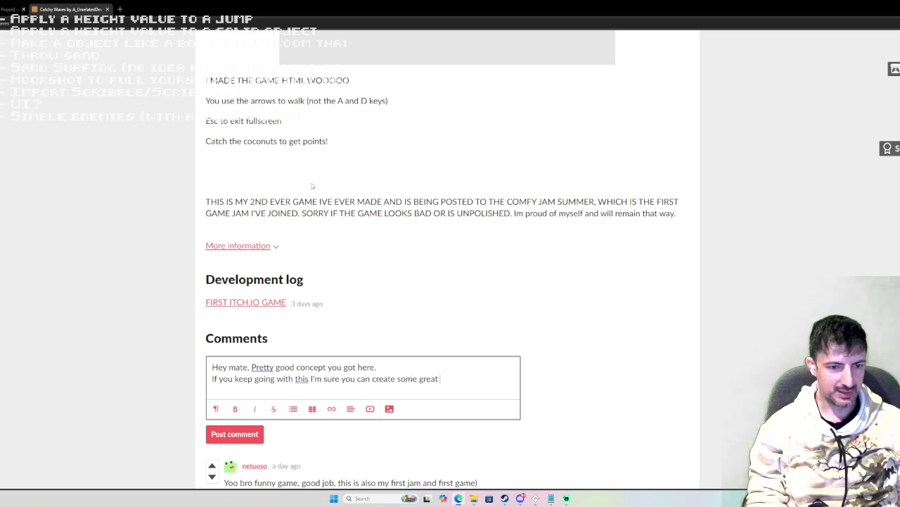
{"action": "type", "text": "comfyugames"}
Step: Add a paragraph flagging repeating music tracks and looking forward to more projects
{"action": "key", "text": "Return"}
{"action": "key", "text": "Return"}
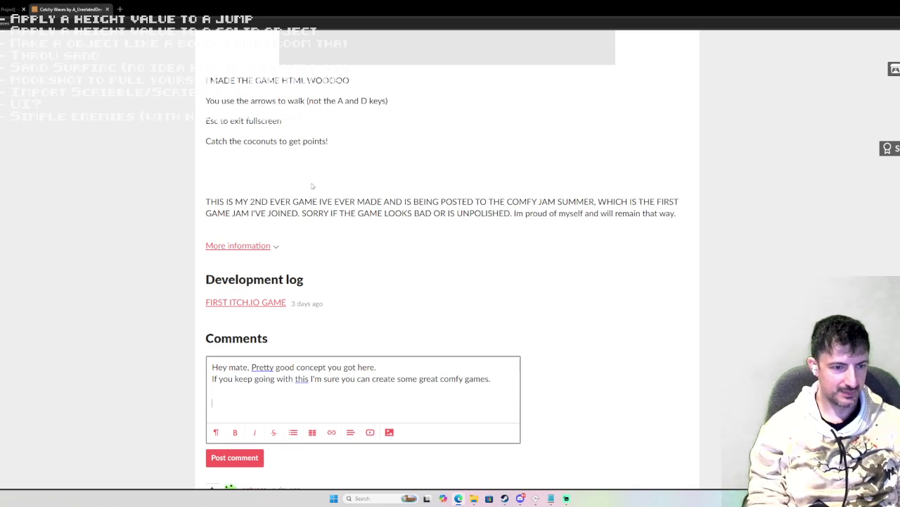
{"action": "key", "text": "Up"}
{"action": "key", "text": "Return"}
{"action": "key", "text": "Return"}
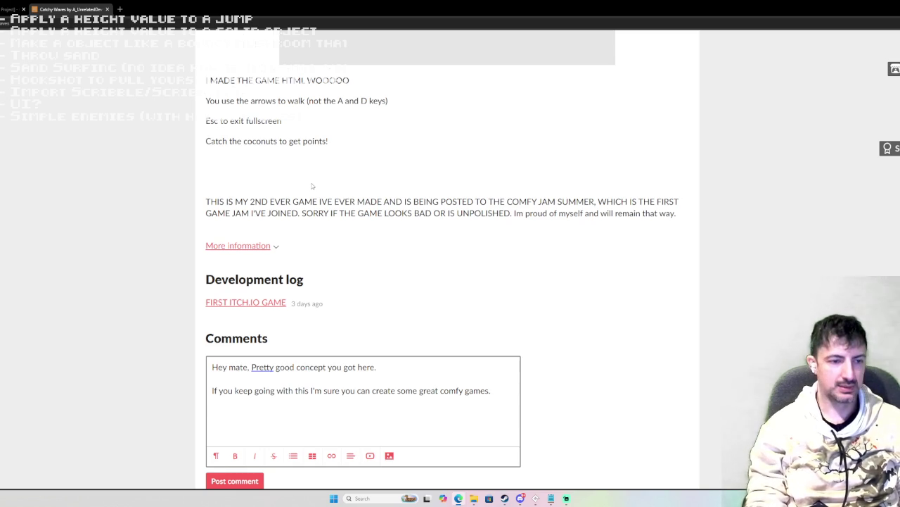
{"action": "type", "text": "I'd "}
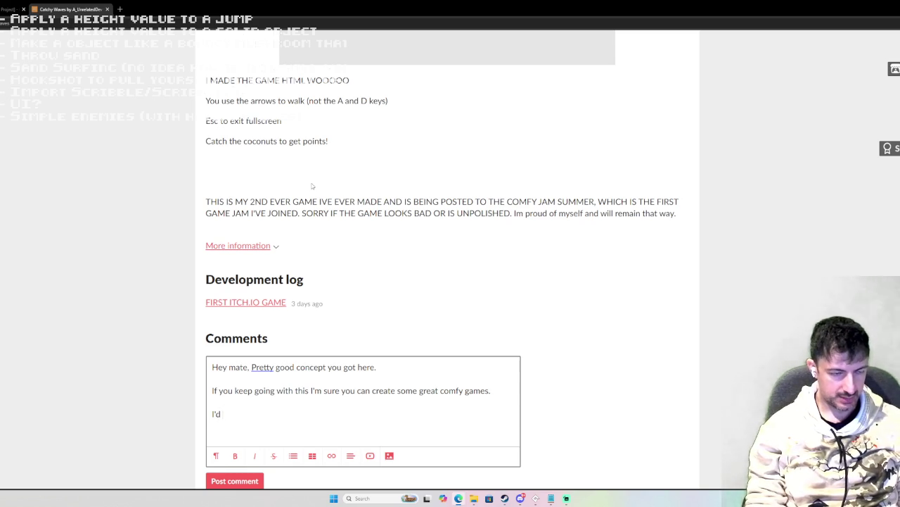
{"action": "type", "text": "keep an eye out for sto"}
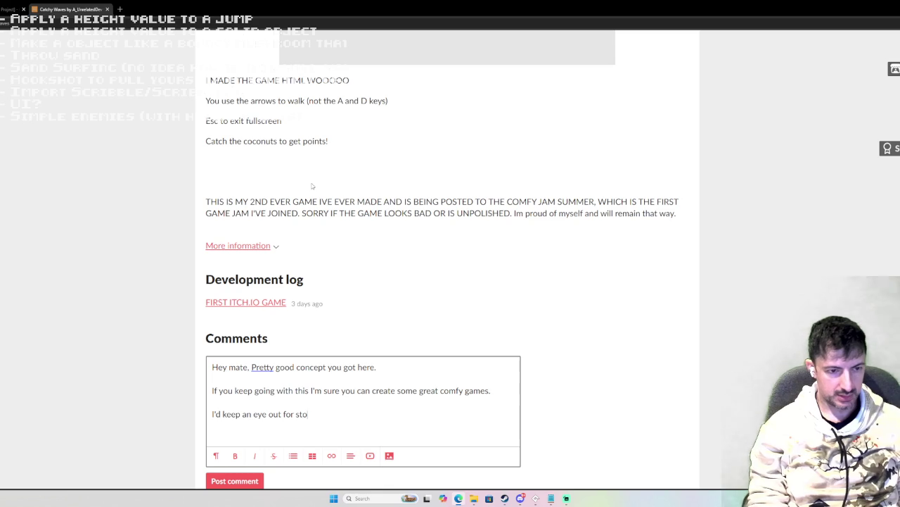
{"action": "key", "text": "BackSpace"}
{"action": "type", "text": "repe"}
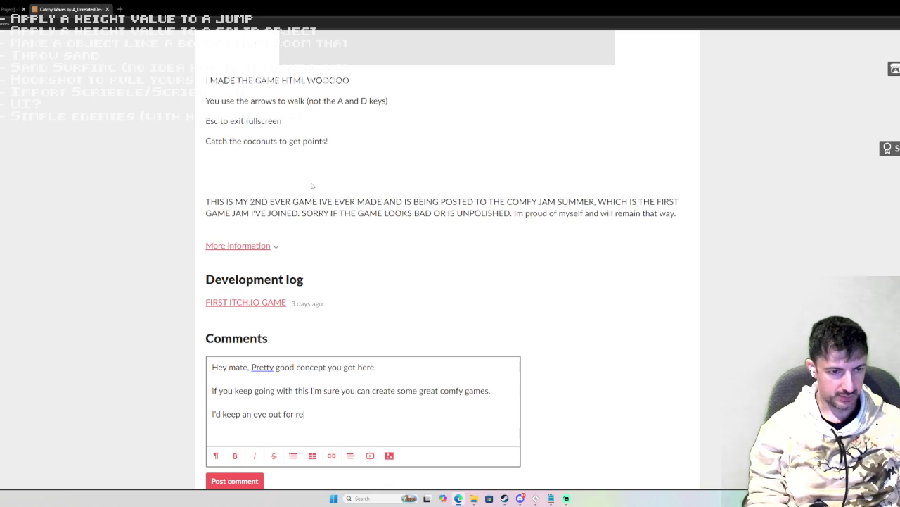
{"action": "type", "text": "ating music"}
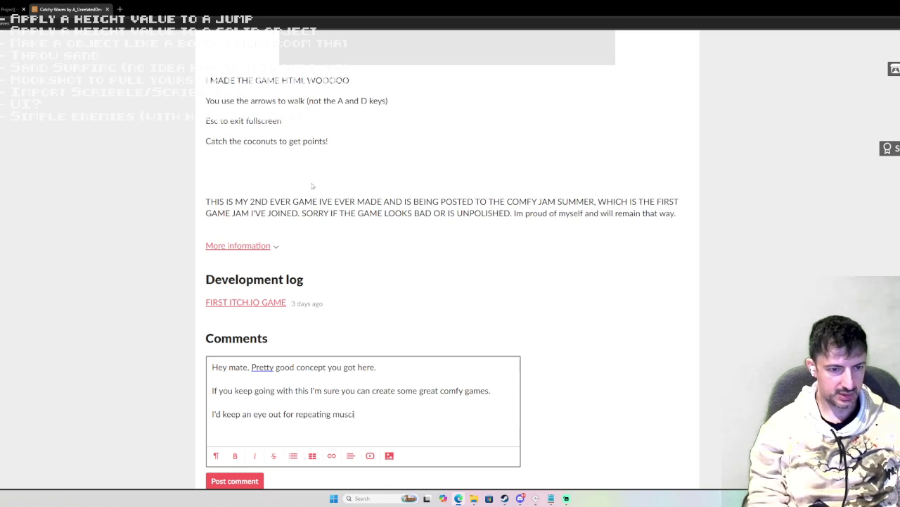
{"action": "type", "text": "acks "}
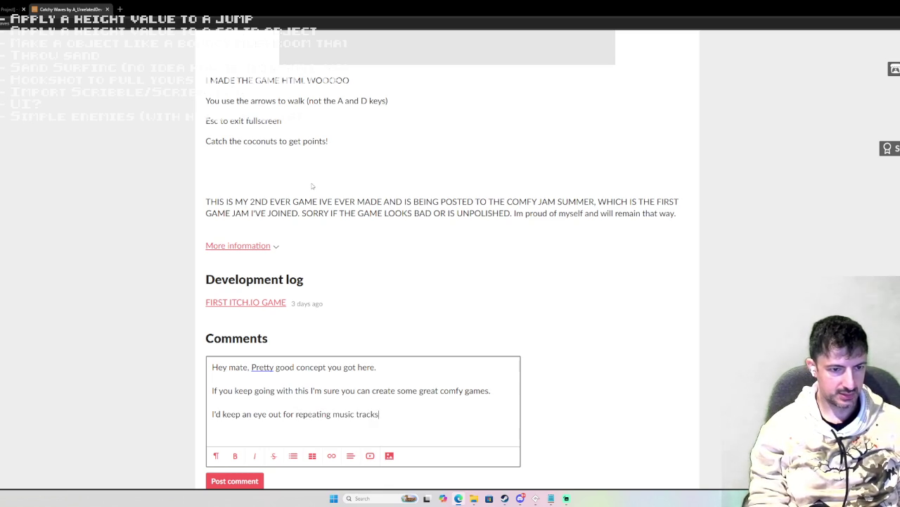
{"action": "type", "text": ". Bu"}
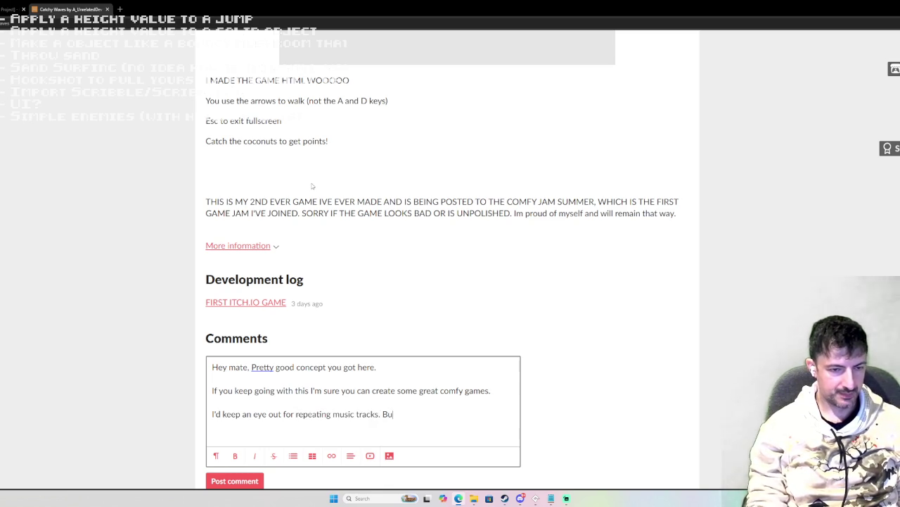
{"action": "type", "text": "t keep uo"}
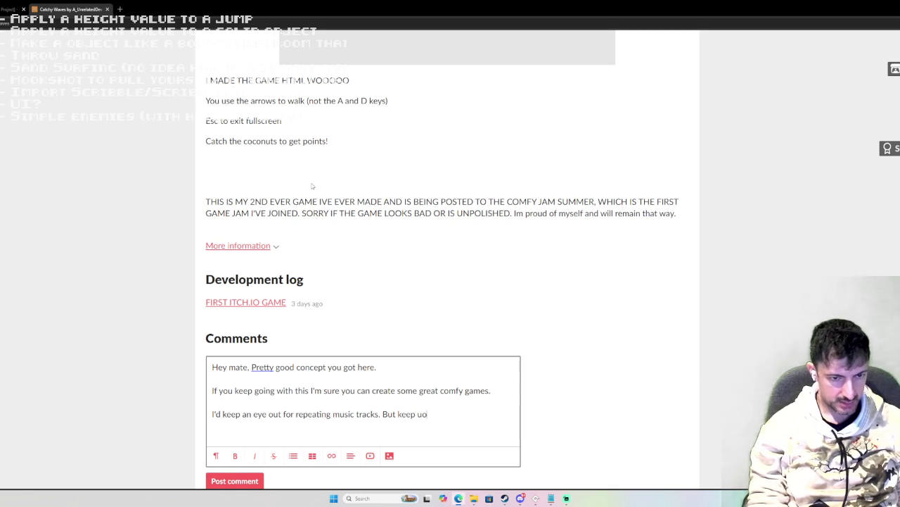
{"action": "key", "text": "BackSpace"}
{"action": "type", "text": "p the good o"}
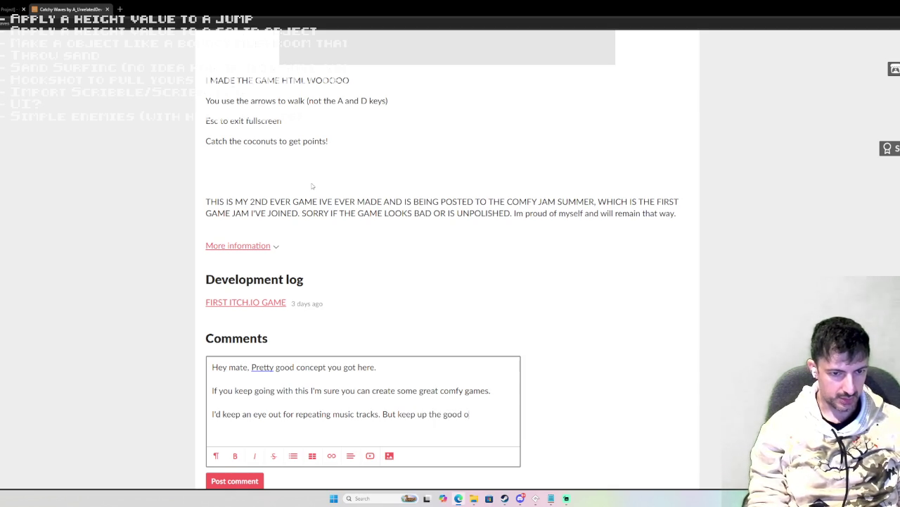
{"action": "key", "text": "BackSpace"}
{"action": "type", "text": "work! Look"}
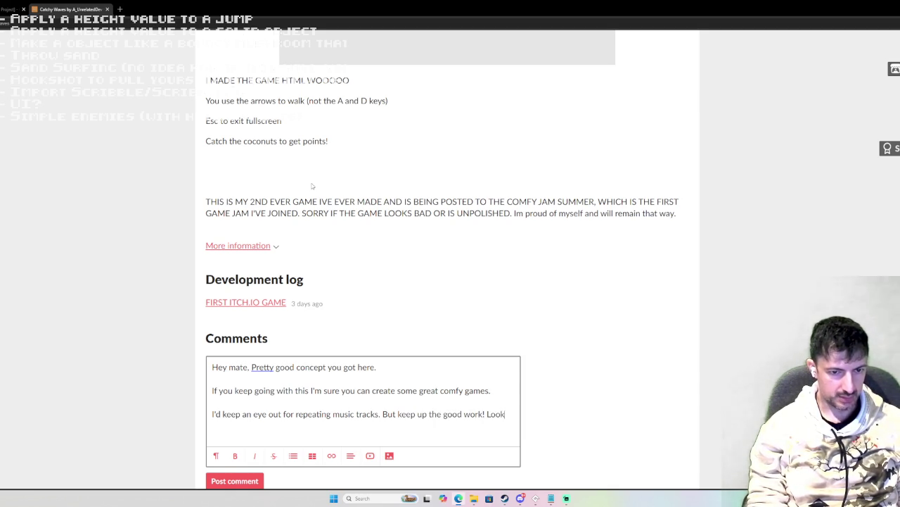
{"action": "type", "text": "ing forw"}
{"action": "type", "text": "ard to"}
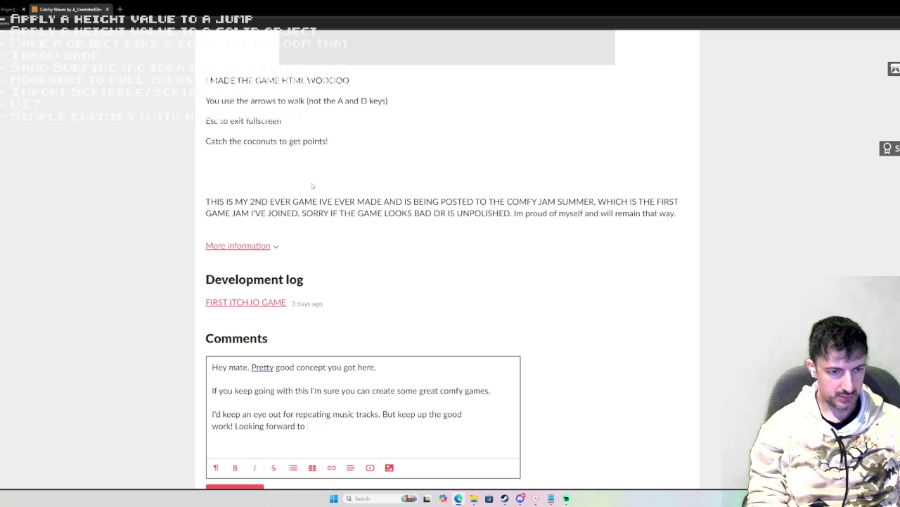
{"action": "type", "text": " more prokect"}
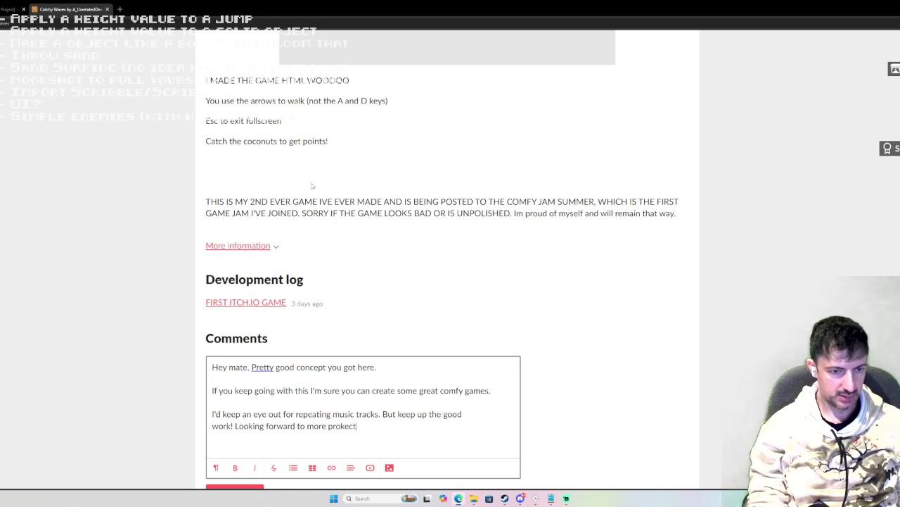
{"action": "key", "text": "BackSpace"}
{"action": "key", "text": "BackSpace"}
{"action": "key", "text": "BackSpace"}
{"action": "key", "text": "BackSpace"}
{"action": "type", "text": "jects from you"}
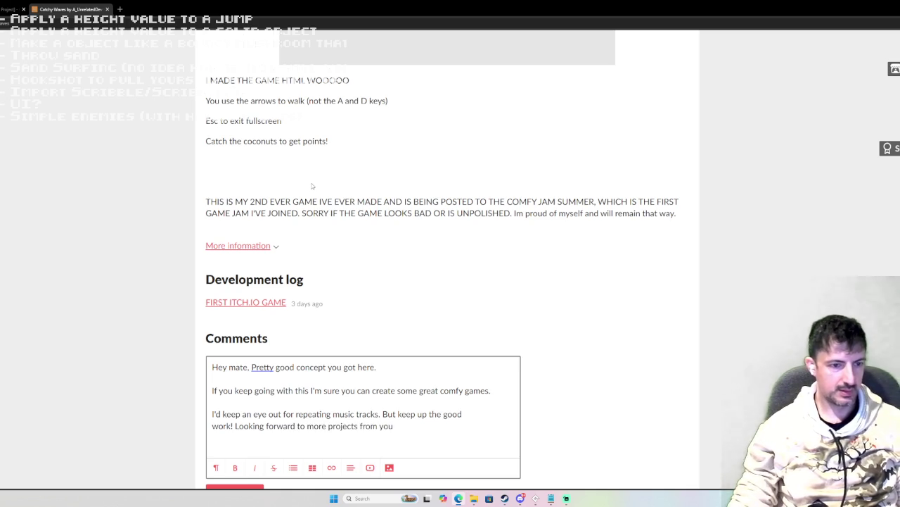
Step: Post the comment and return to GameMaker
{"action": "scroll", "coordinate": [313, 186], "scroll_direction": "down", "scroll_amount": 2}
{"action": "left_click", "coordinate": [223, 364]}
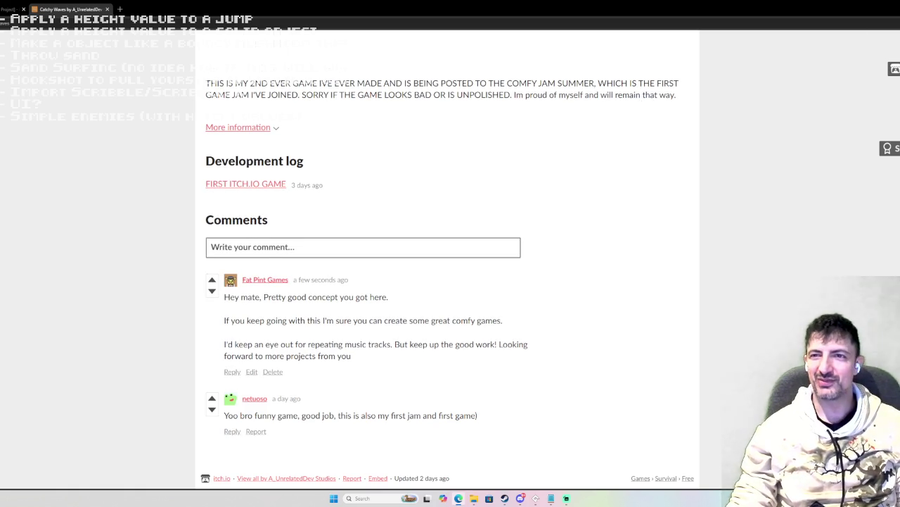
{"action": "key", "text": "alt+Tab"}
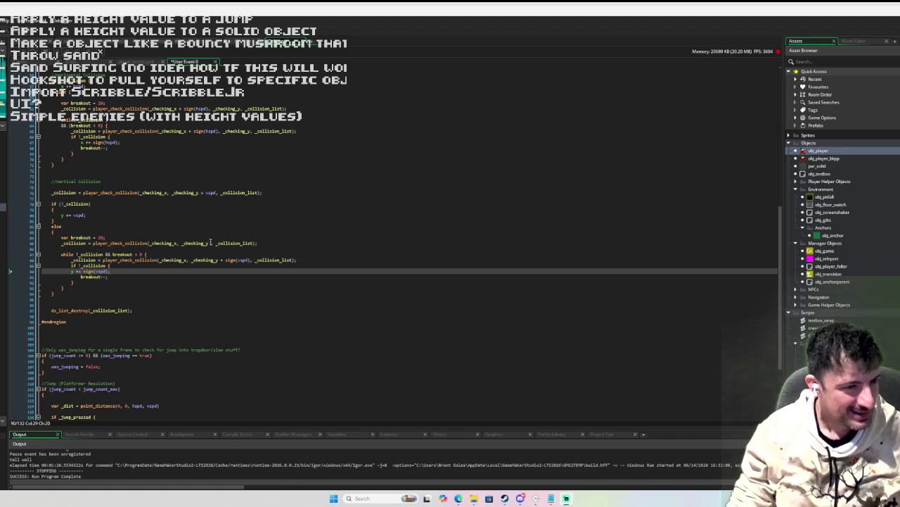
Step: Indent the y += sign(vspd) line and launch a playtest of the level
{"action": "left_click", "coordinate": [80, 271]}
{"action": "key", "text": "Tab"}
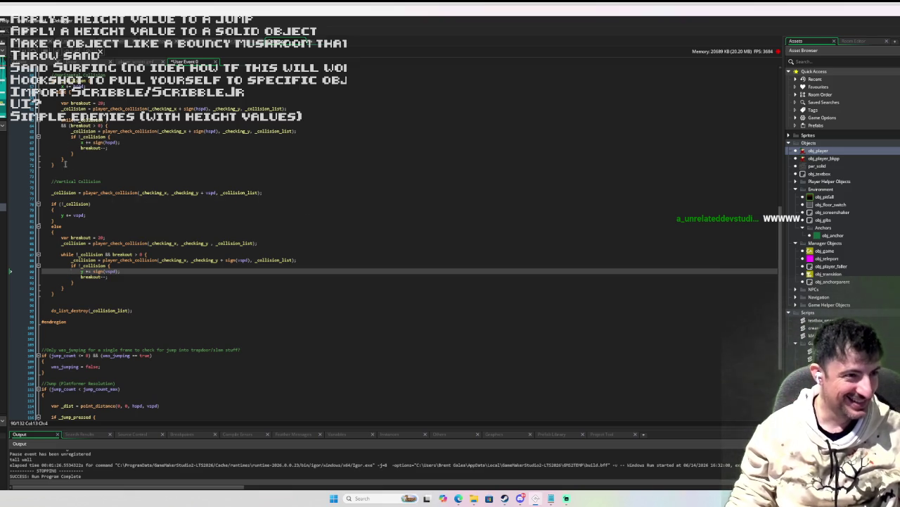
{"action": "key", "text": "F5"}
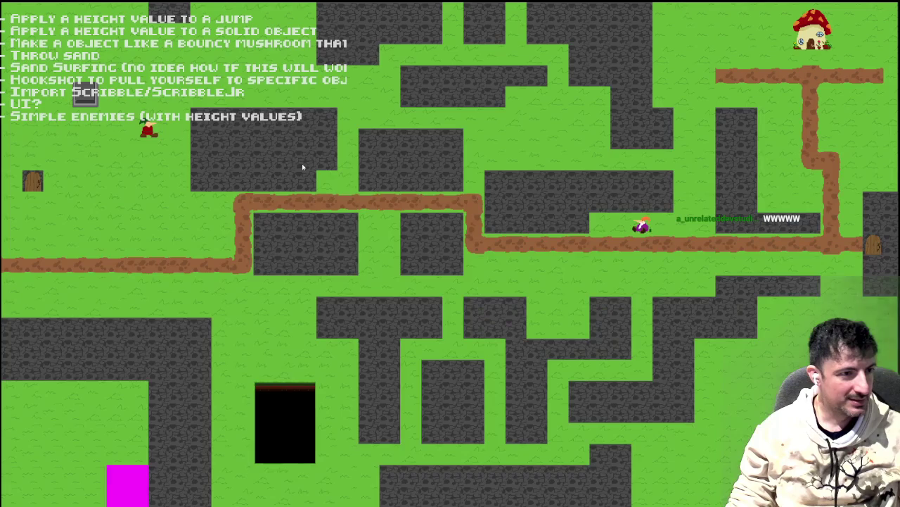
{"action": "key", "text": "d"}
{"action": "key", "text": "space"}
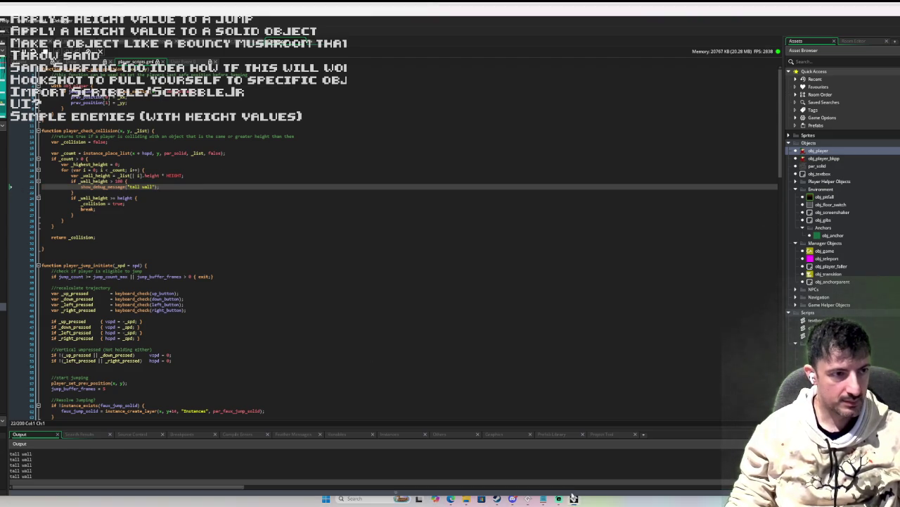
{"action": "key", "text": "alt+Tab"}
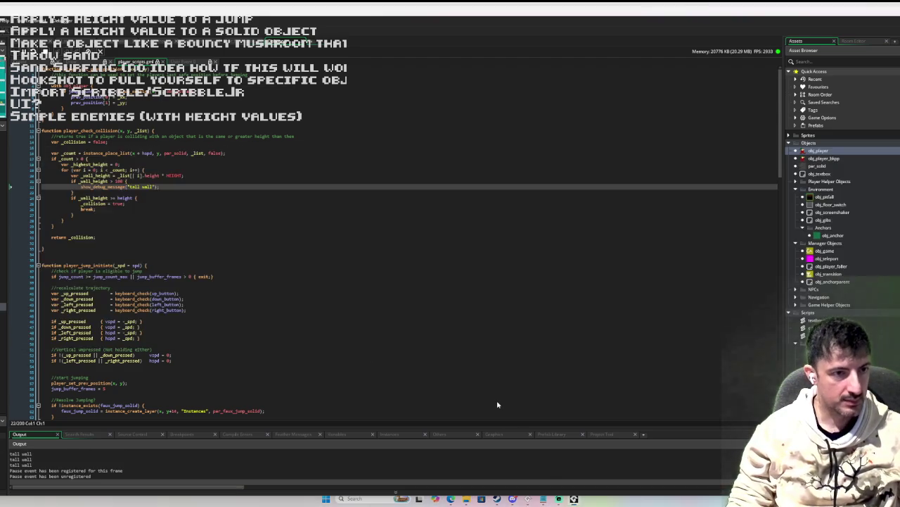
{"action": "key", "text": "alt+Tab"}
{"action": "key", "text": "alt+Tab"}
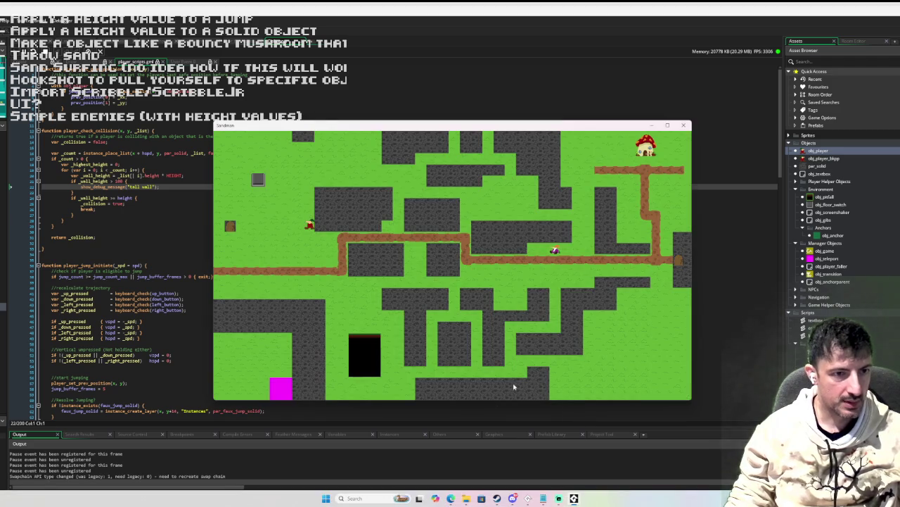
Step: Walk the player against the tall walls from all sides, then breakpoint the 'tall wall' message line
{"action": "key", "text": "Right"}
{"action": "key", "text": "Left"}
{"action": "key", "text": "Right"}
{"action": "key", "text": "Left"}
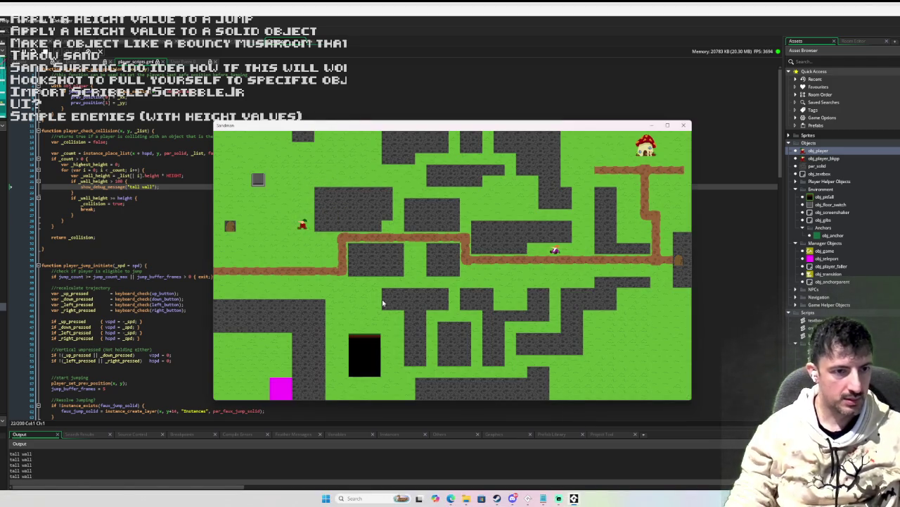
{"action": "key", "text": "Right"}
{"action": "key", "text": "Left"}
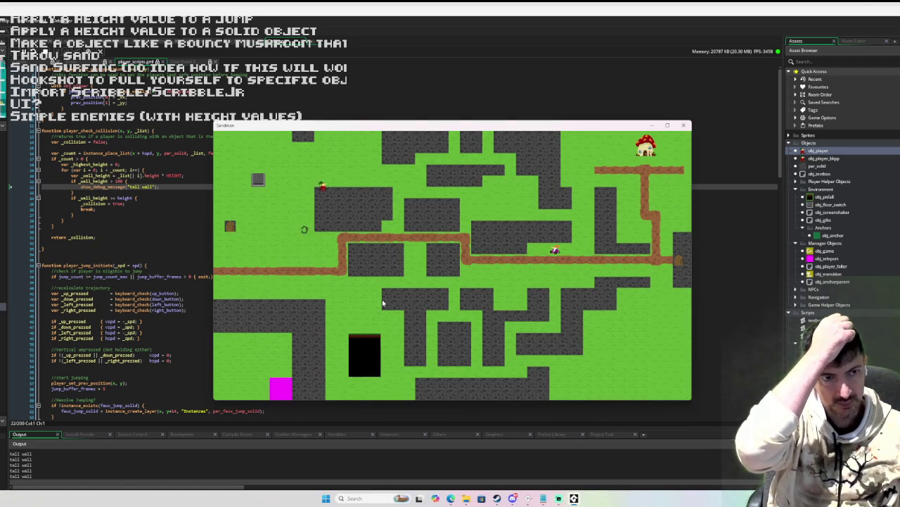
{"action": "key", "text": "Right"}
{"action": "key", "text": "Left"}
{"action": "key", "text": "Up"}
{"action": "key", "text": "Right"}
{"action": "key", "text": "Left"}
{"action": "key", "text": "Down"}
{"action": "key", "text": "Right"}
{"action": "key", "text": "Up"}
{"action": "key", "text": "Down"}
{"action": "key", "text": "Left"}
{"action": "key", "text": "Up"}
{"action": "key", "text": "Right"}
{"action": "key", "text": "Left"}
{"action": "key", "text": "Left"}
{"action": "key", "text": "Up"}
{"action": "key", "text": "Down"}
{"action": "key", "text": "Left"}
{"action": "key", "text": "Up"}
{"action": "key", "text": "Left"}
{"action": "key", "text": "Right"}
{"action": "key", "text": "Left"}
{"action": "key", "text": "Left"}
{"action": "key", "text": "Right"}
{"action": "key", "text": "Left"}
{"action": "key", "text": "Right"}
{"action": "key", "text": "Left"}
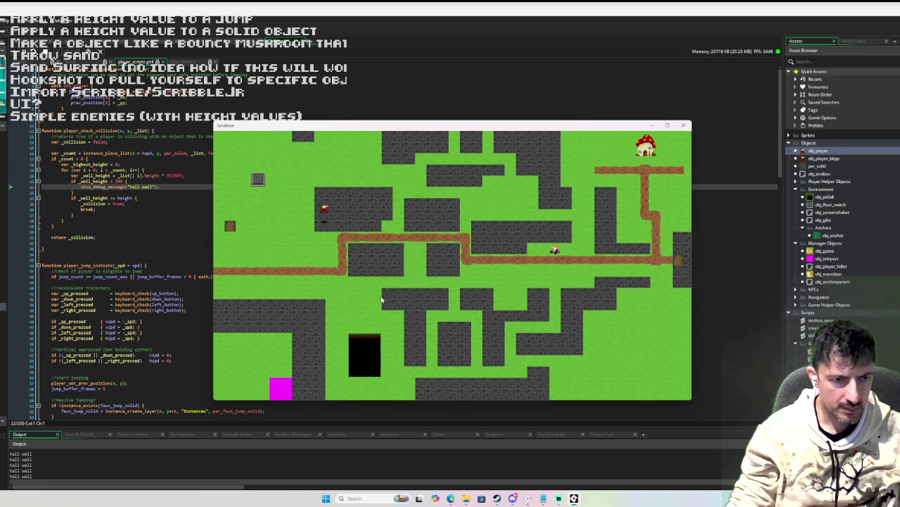
{"action": "key", "text": "Up"}
{"action": "key", "text": "Right"}
{"action": "key", "text": "Down"}
{"action": "key", "text": "Left"}
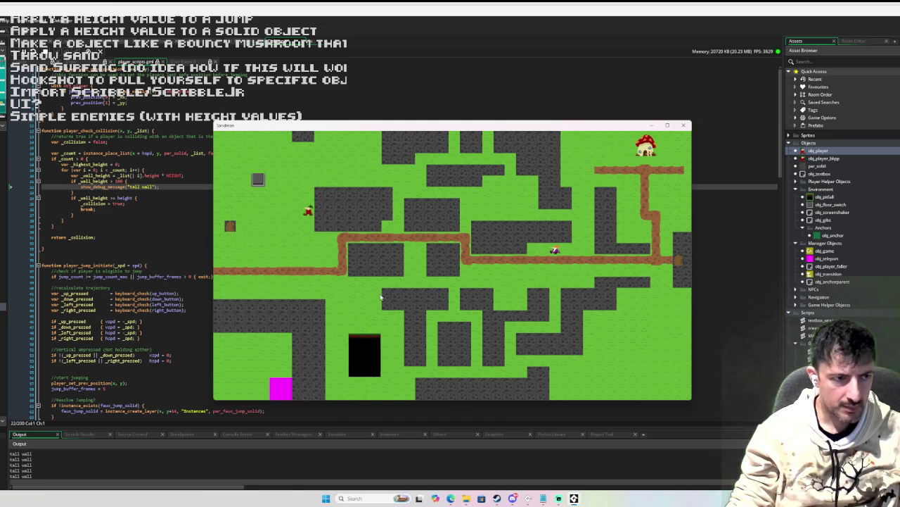
{"action": "left_click", "coordinate": [25, 186]}
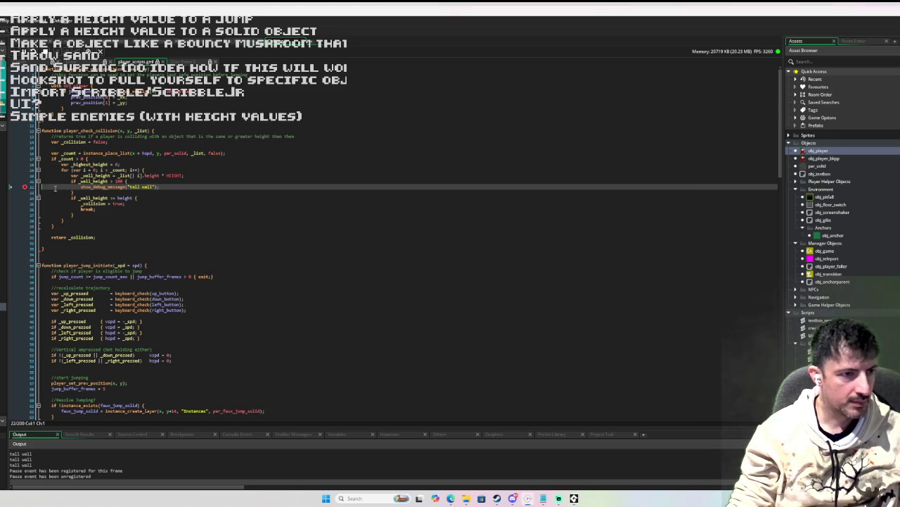
Step: Walk into the wall to hit the breakpoint, then step out to the calling collision code
{"action": "key", "text": "Up"}
{"action": "key", "text": "Right"}
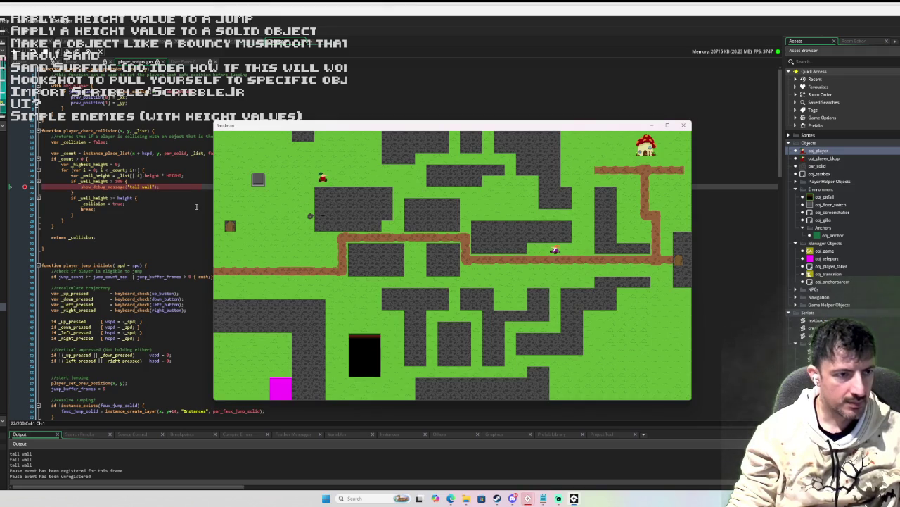
{"action": "left_click", "coordinate": [24, 232]}
{"action": "left_click", "coordinate": [24, 232]}
{"action": "key", "text": "F10"}
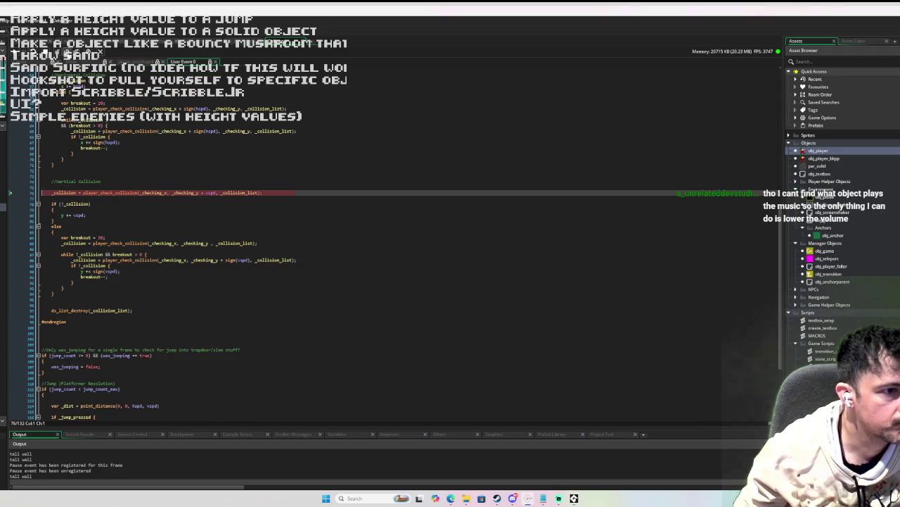
{"action": "key", "text": "F10"}
Step: Inspect the _checking_x and _checking_y values and highlight where _checking_y is used
{"action": "mouse_move", "coordinate": [75, 192]}
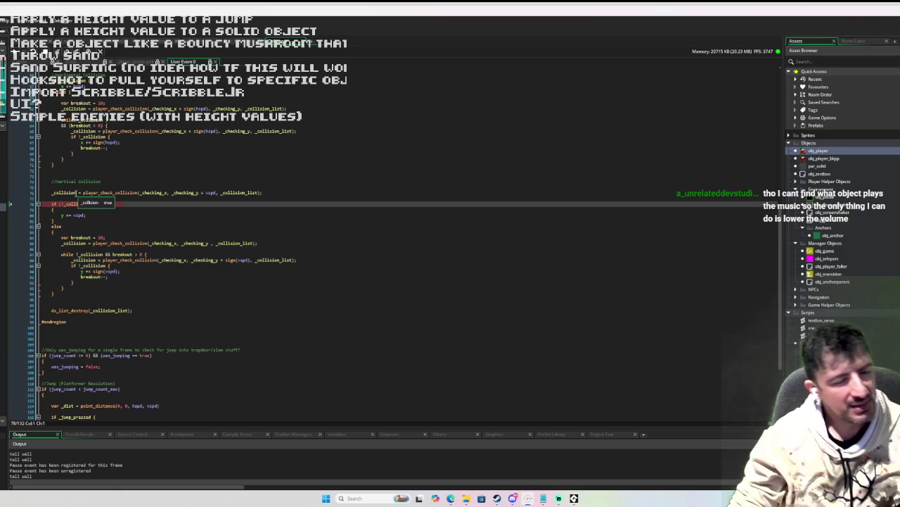
{"action": "scroll", "coordinate": [176, 146], "scroll_direction": "up", "scroll_amount": 4}
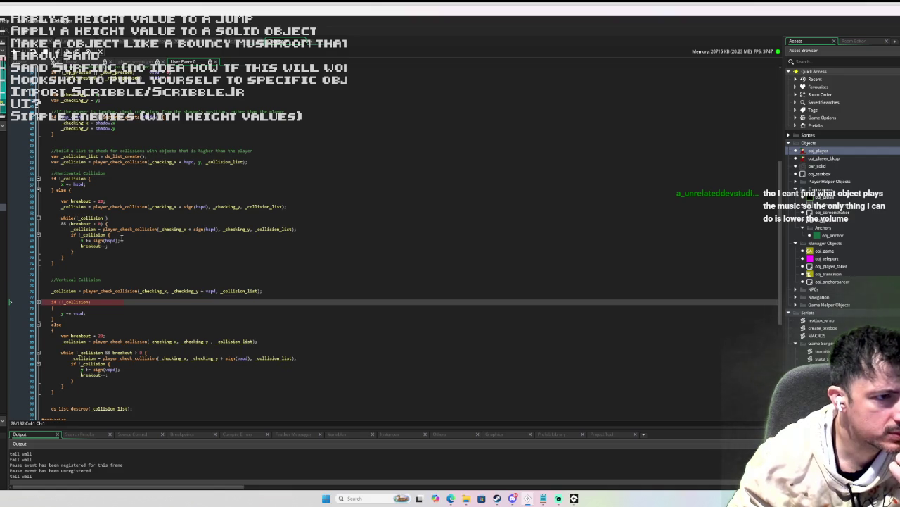
{"action": "mouse_move", "coordinate": [171, 163]}
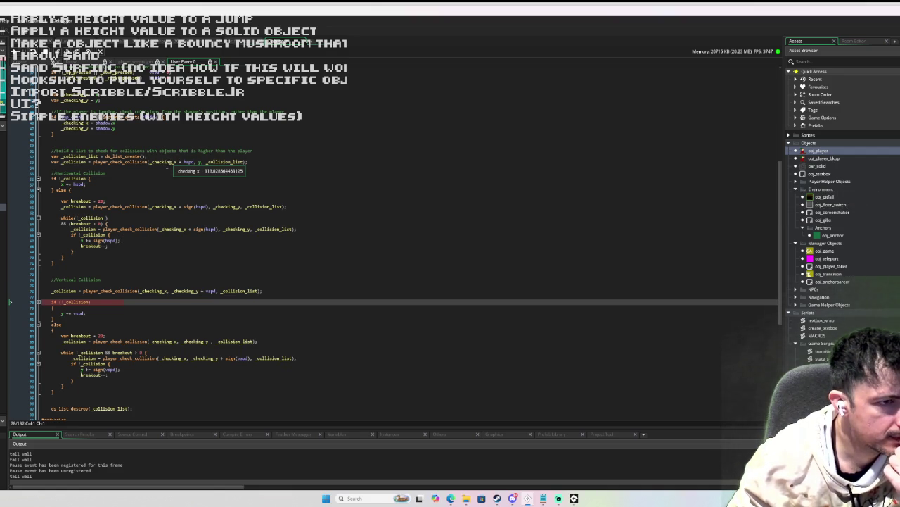
{"action": "mouse_move", "coordinate": [160, 208]}
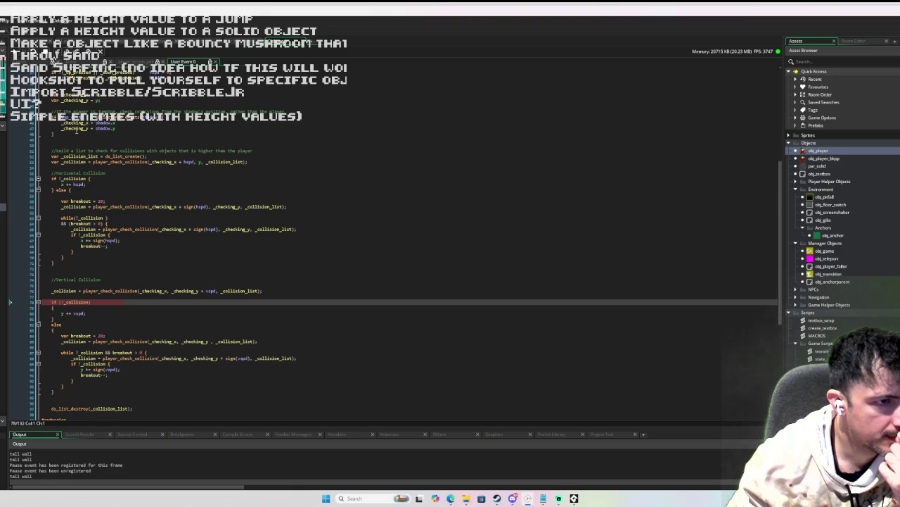
{"action": "double_click", "coordinate": [75, 129]}
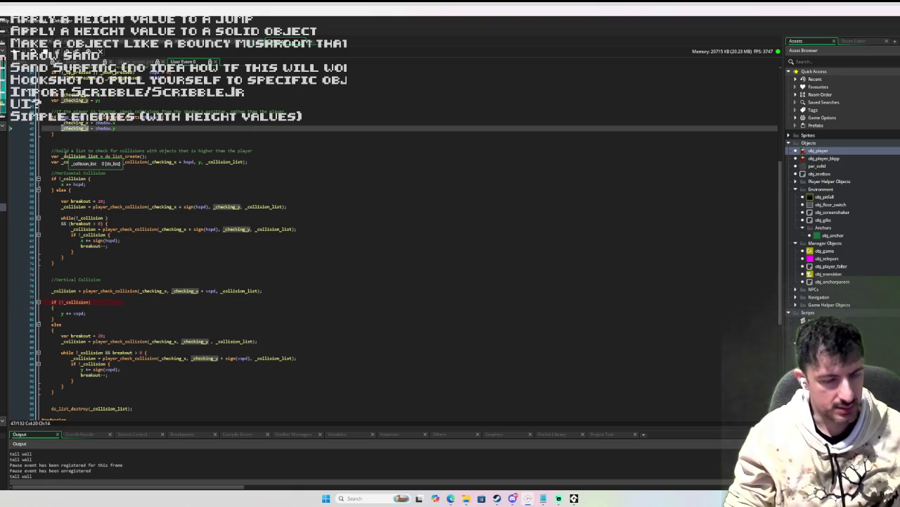
{"action": "left_click", "coordinate": [199, 161]}
Step: Make the line 53 collision call pass _checking_y instead of y, then rerun the game
{"action": "type", "text": "y"}
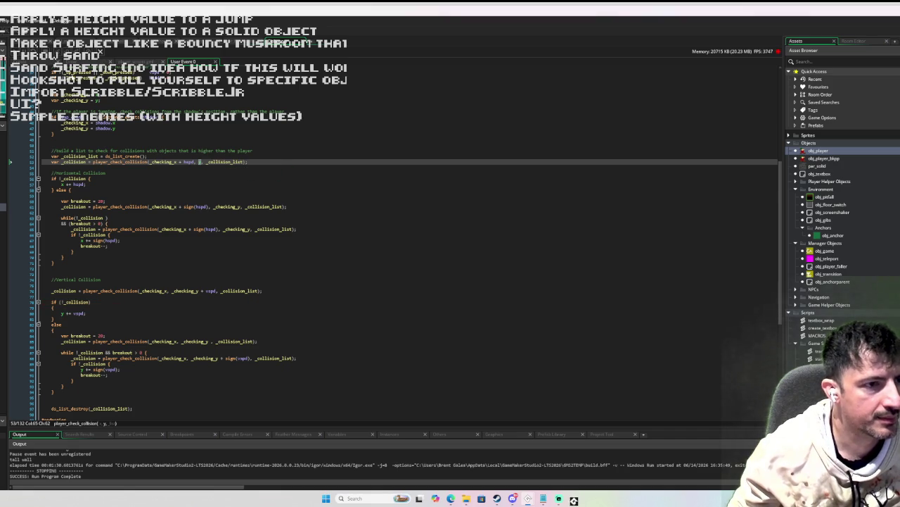
{"action": "mouse_move", "coordinate": [203, 162]}
{"action": "key", "text": "BackSpace"}
{"action": "type", "text": "_checking_y"}
{"action": "scroll", "coordinate": [273, 176], "scroll_direction": "up", "scroll_amount": 3}
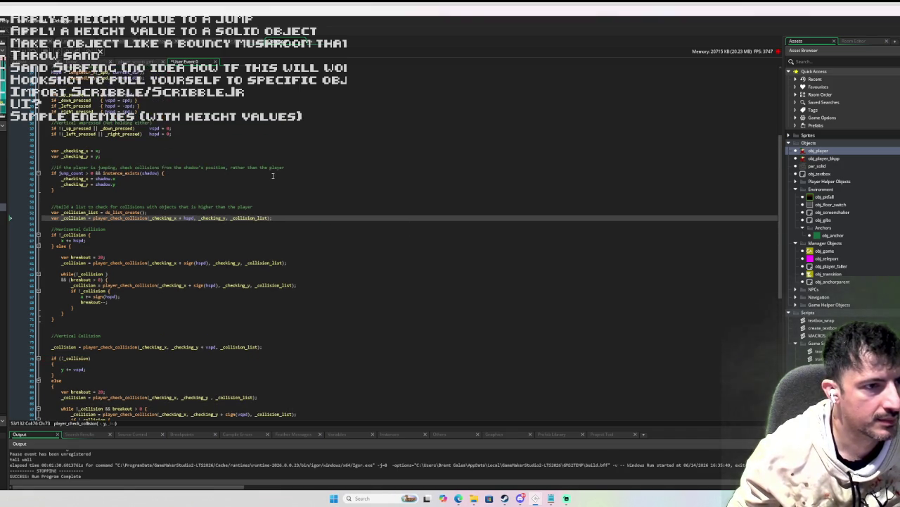
{"action": "scroll", "coordinate": [273, 176], "scroll_direction": "up", "scroll_amount": 4}
{"action": "scroll", "coordinate": [273, 176], "scroll_direction": "down", "scroll_amount": 9}
{"action": "scroll", "coordinate": [273, 176], "scroll_direction": "up", "scroll_amount": 8}
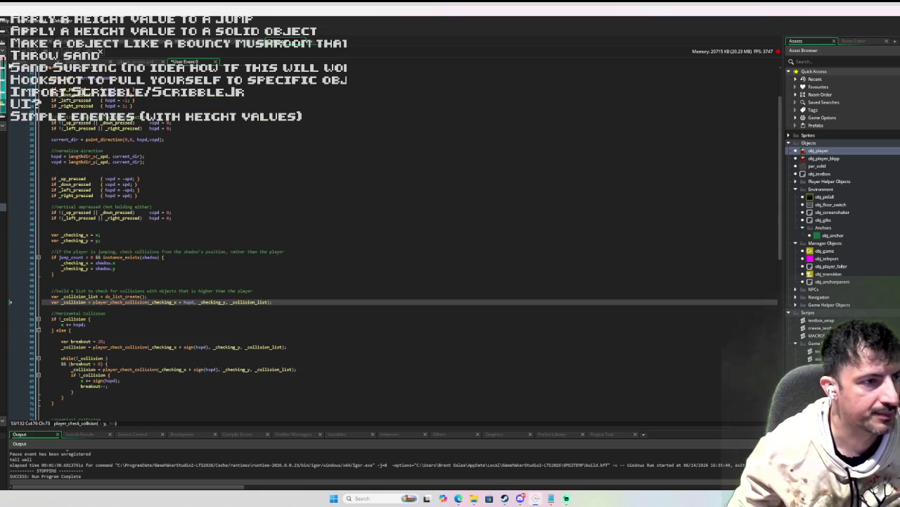
{"action": "key", "text": "F5"}
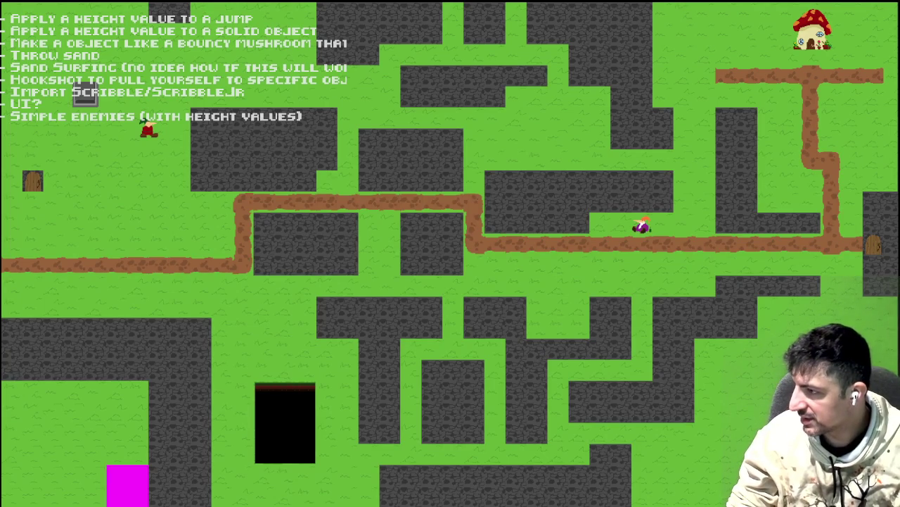
Step: Walk the player down, right, left and up, jumping at the top-left wall to trigger the breakpoint
{"action": "key", "text": "Down"}
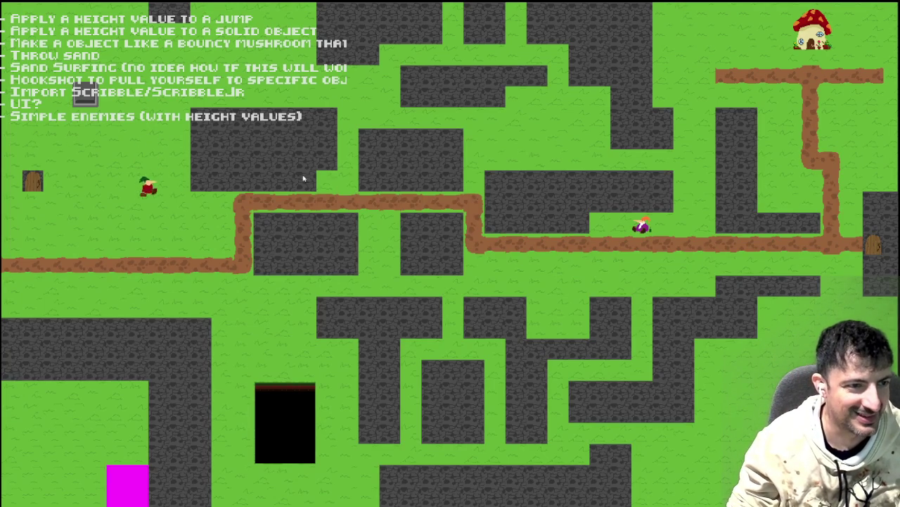
{"action": "key", "text": "space"}
{"action": "key", "text": "Right"}
{"action": "key", "text": "Left"}
{"action": "key", "text": "Up"}
{"action": "key", "text": "space"}
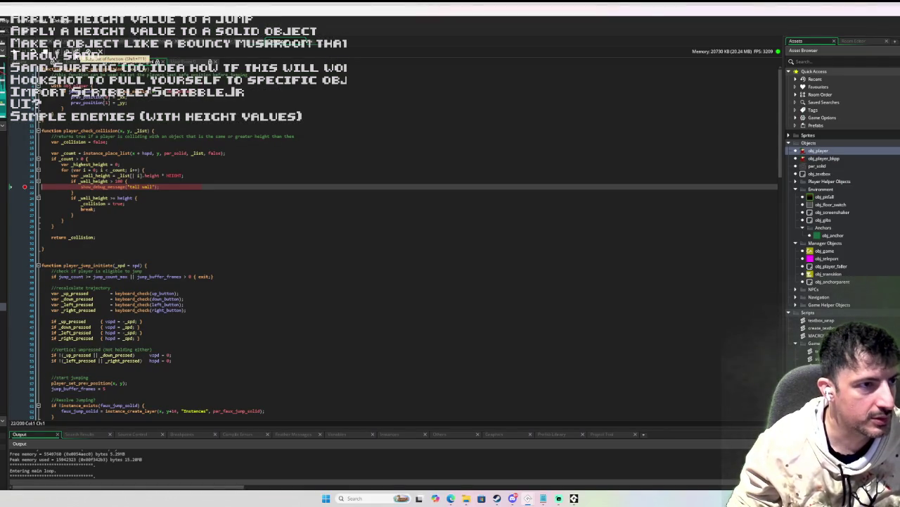
Step: Step out and through the horizontal and vertical collision code to the vertical breakout setup
{"action": "left_click", "coordinate": [75, 54]}
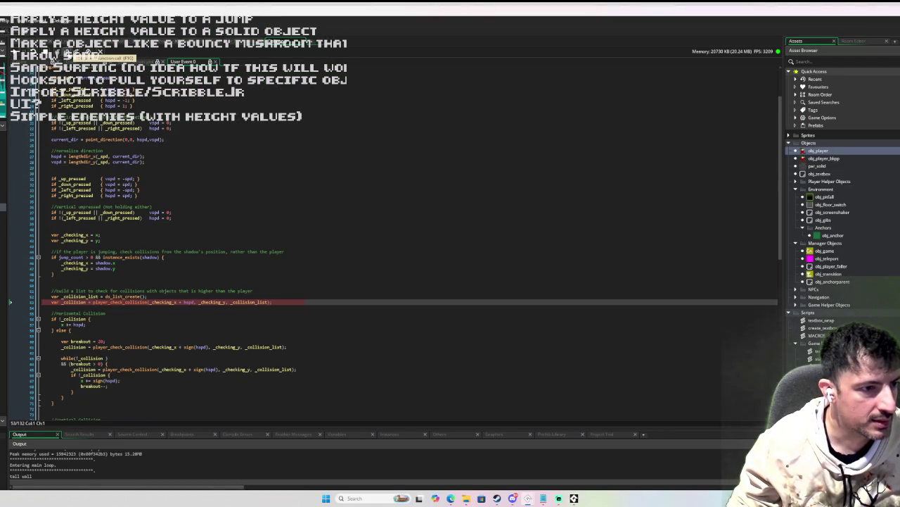
{"action": "left_click", "coordinate": [74, 53]}
{"action": "left_click", "coordinate": [74, 54]}
{"action": "left_click", "coordinate": [74, 54]}
{"action": "left_click", "coordinate": [74, 54]}
{"action": "left_click", "coordinate": [75, 54]}
{"action": "left_click", "coordinate": [74, 53]}
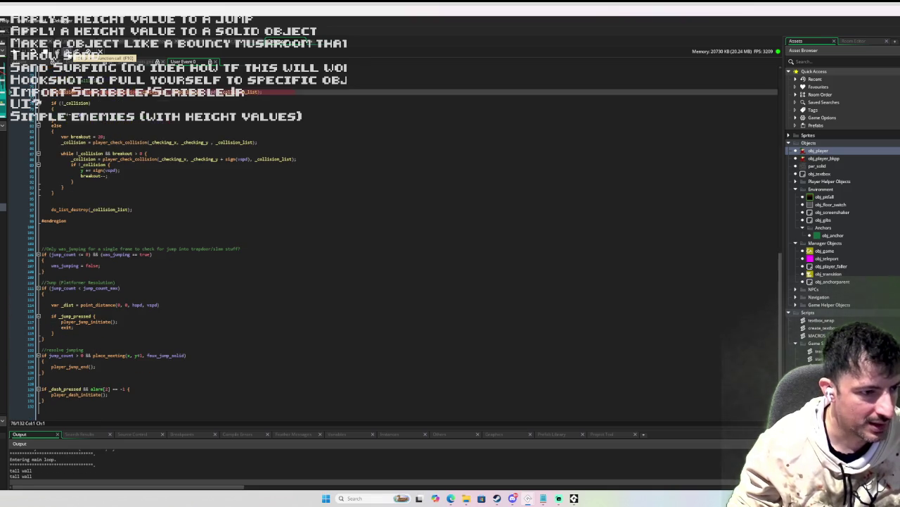
{"action": "left_click", "coordinate": [74, 54]}
{"action": "left_click", "coordinate": [75, 53]}
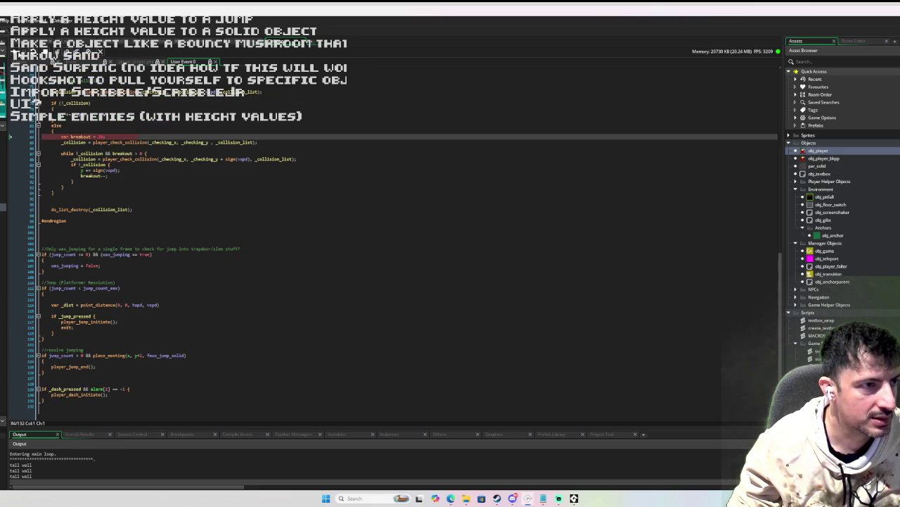
{"action": "left_click", "coordinate": [74, 54]}
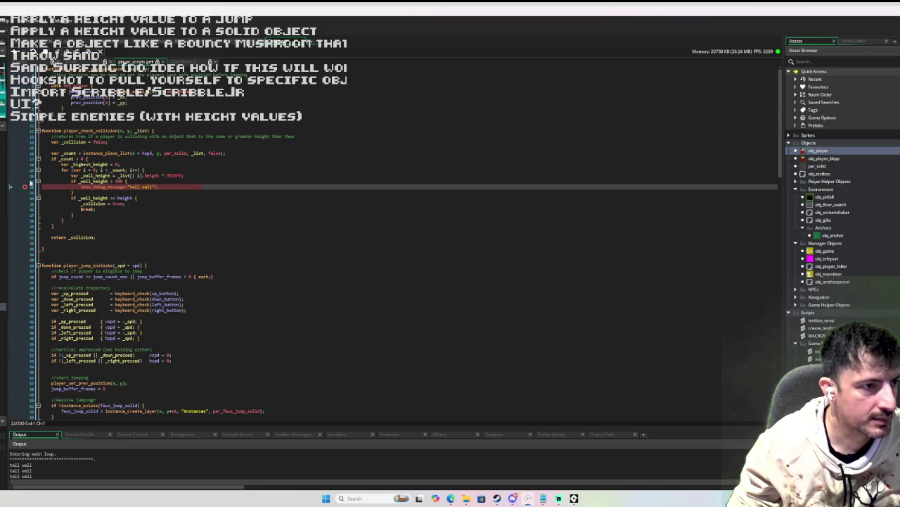
Step: Resume the paused game and walk the player left and right in the level window
{"action": "key", "text": "F5"}
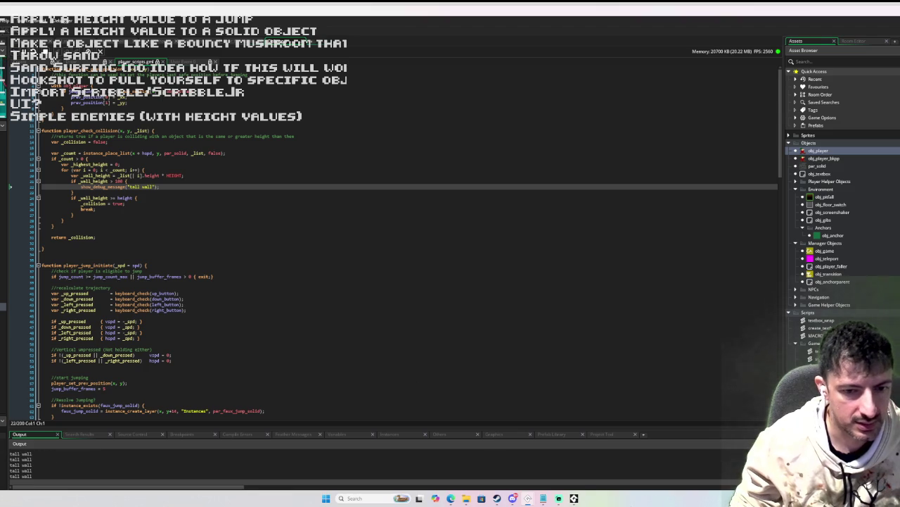
{"action": "left_click", "coordinate": [574, 498]}
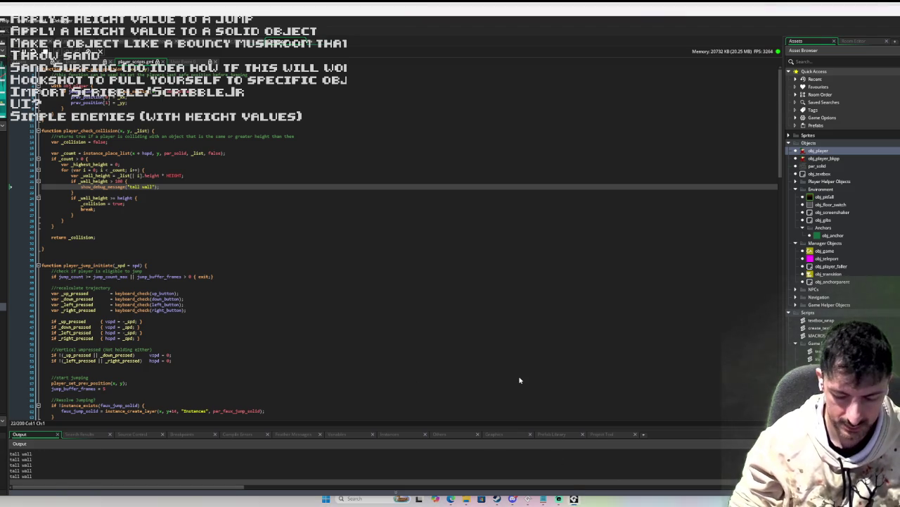
{"action": "key", "text": "Left"}
{"action": "key", "text": "Right"}
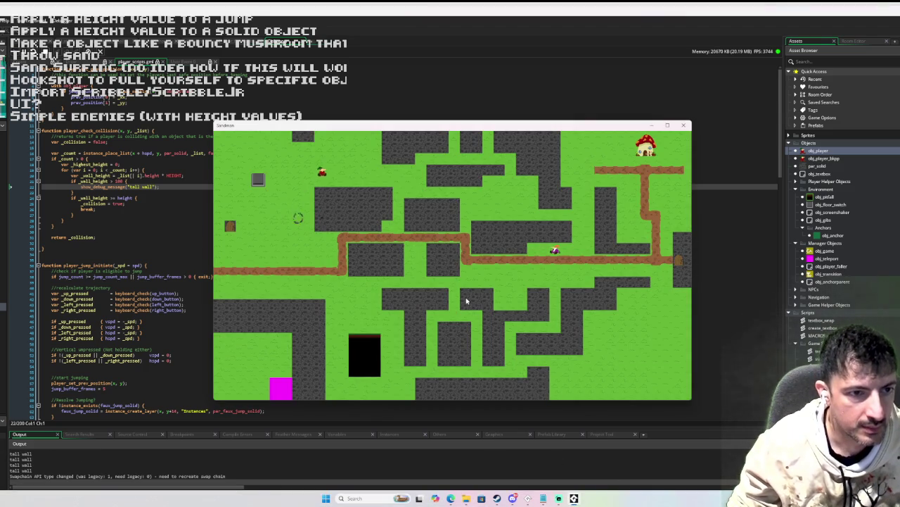
Step: Move the player up into a wall, then breakpoint the 'if _wall_height >= height' line
{"action": "key", "text": "Left"}
{"action": "key", "text": "Right"}
{"action": "key", "text": "Left"}
{"action": "key", "text": "Right"}
{"action": "key", "text": "Left"}
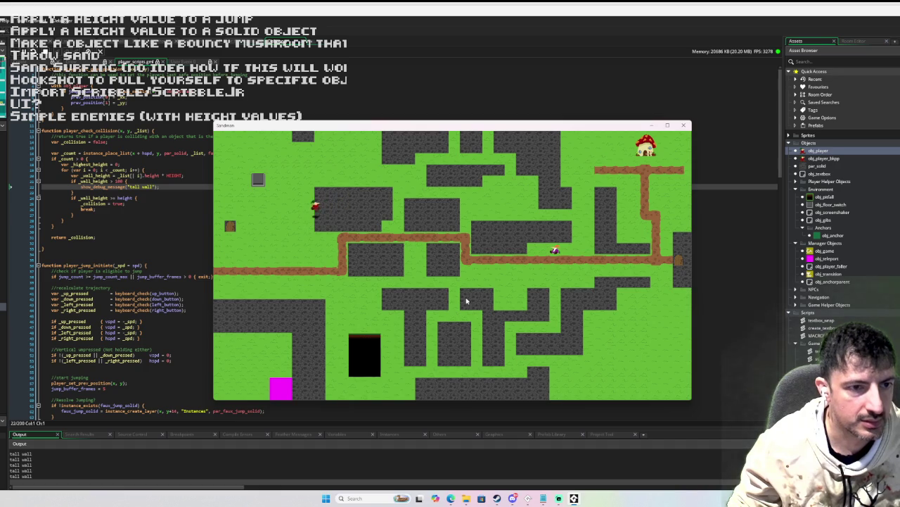
{"action": "key", "text": "Up"}
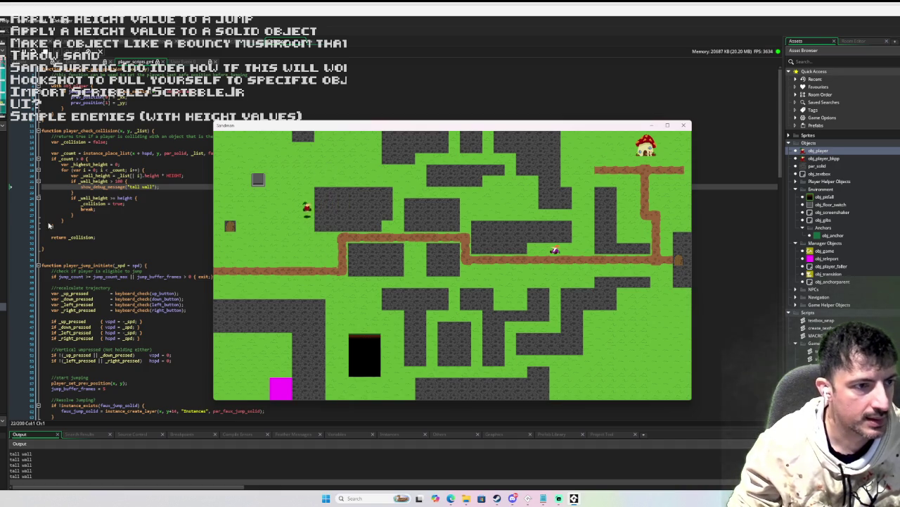
{"action": "left_click", "coordinate": [26, 190]}
{"action": "left_click", "coordinate": [24, 187]}
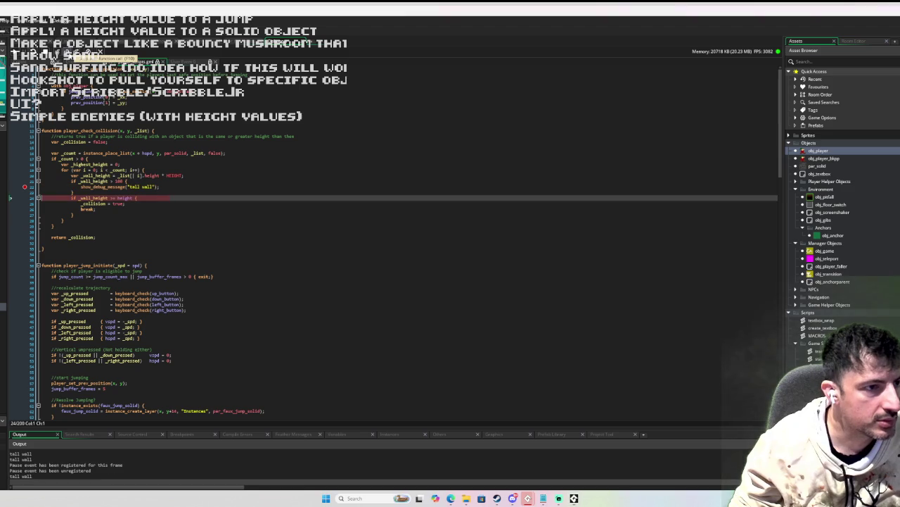
Step: Step out to the caller and advance to the horizontal breakout collision call, reading variable values
{"action": "key", "text": "shift+F11"}
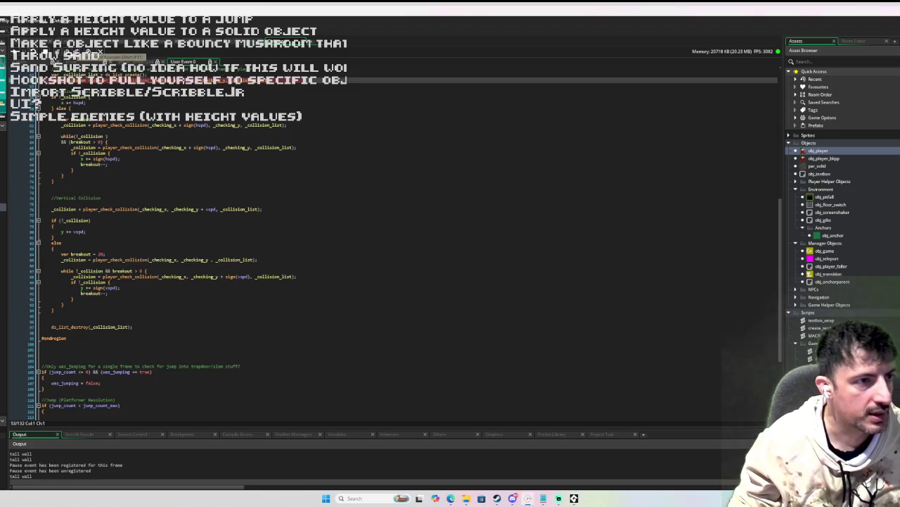
{"action": "key", "text": "F10"}
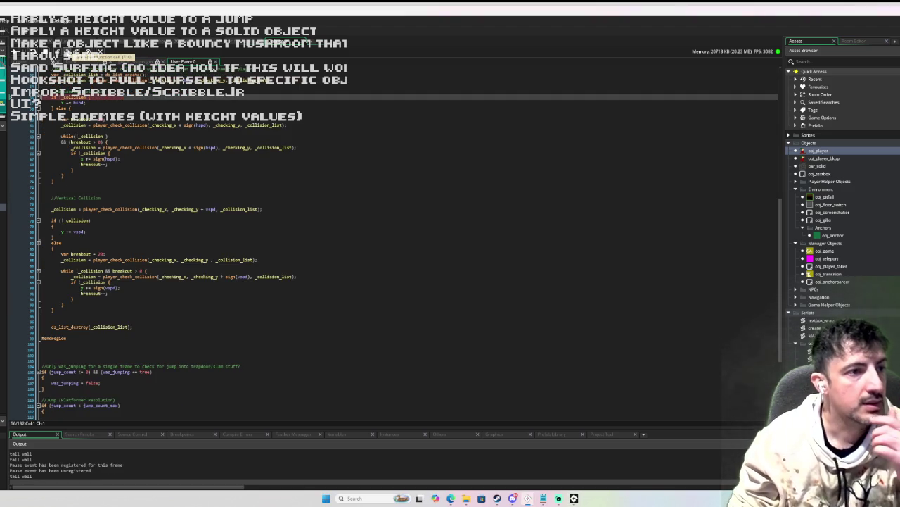
{"action": "key", "text": "F10"}
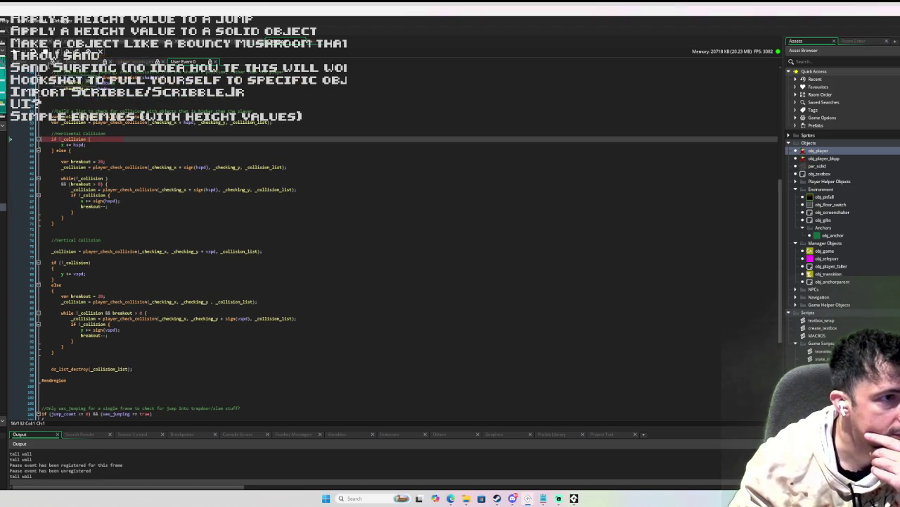
{"action": "key", "text": "F10"}
{"action": "key", "text": "F10"}
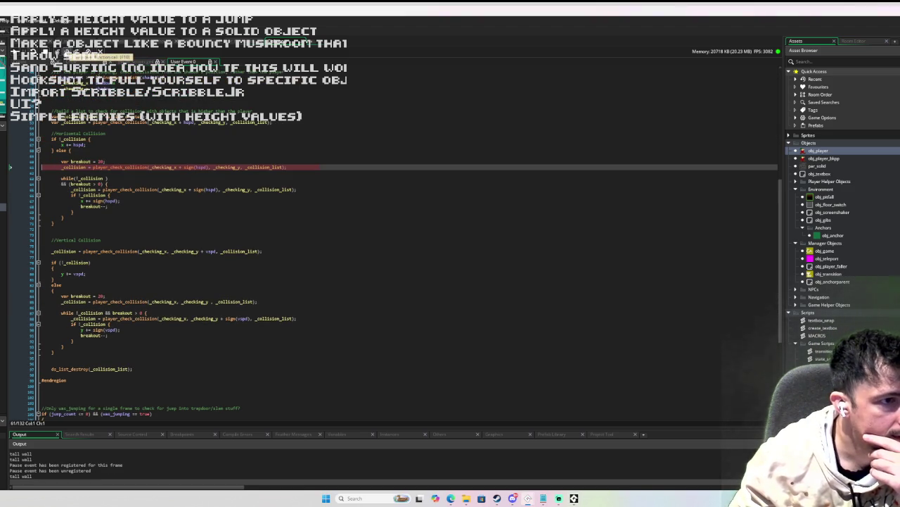
{"action": "key", "text": "F10"}
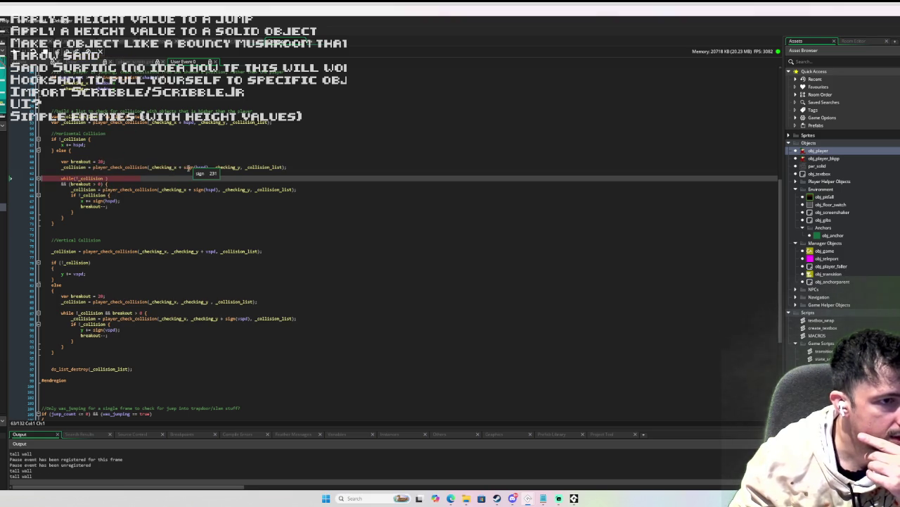
{"action": "mouse_move", "coordinate": [78, 167]}
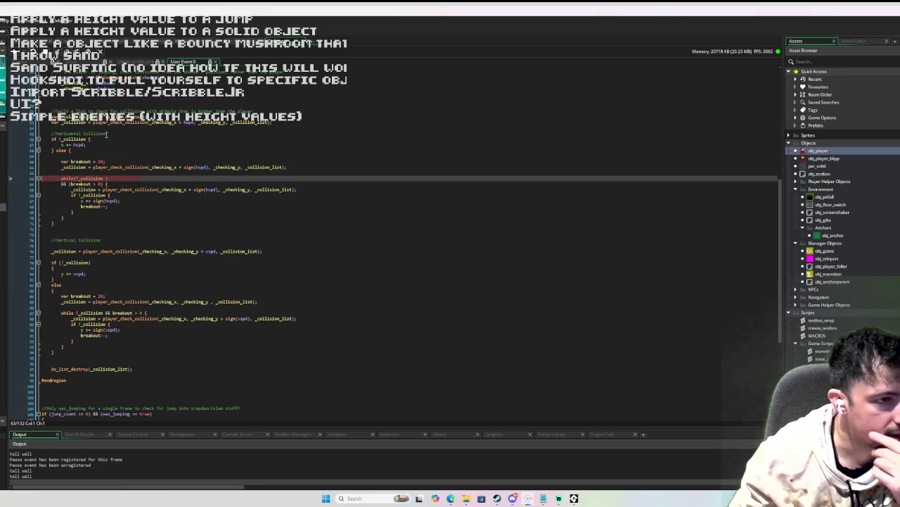
{"action": "mouse_move", "coordinate": [105, 121]}
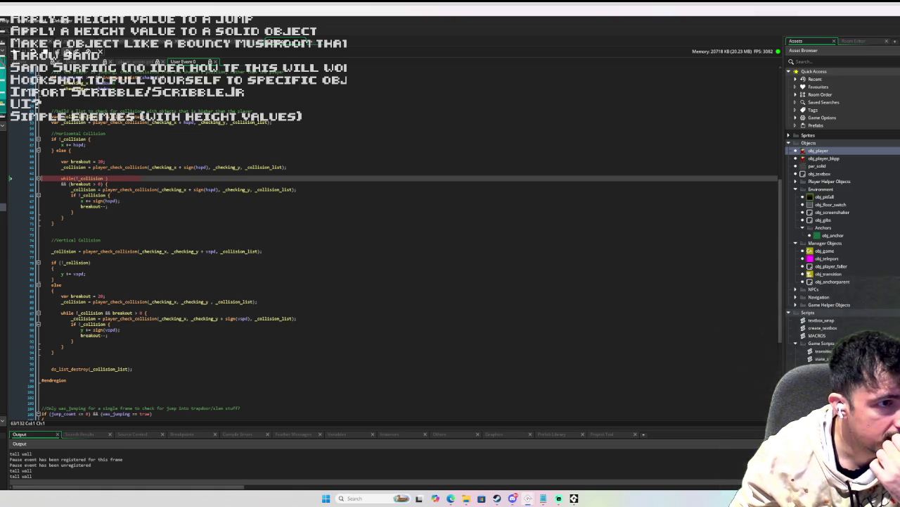
Step: Step through the horizontal and vertical loops to ds_list_destroy, checking _collision and breakout
{"action": "left_click", "coordinate": [65, 49]}
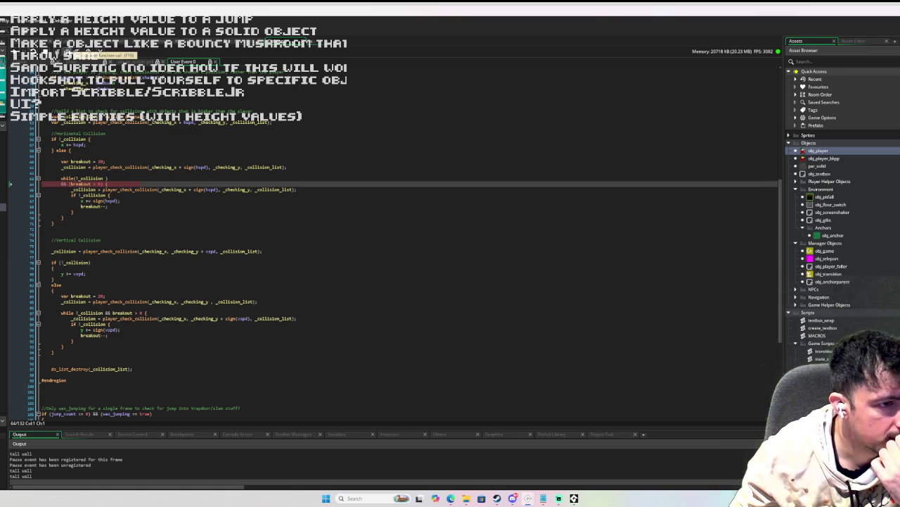
{"action": "left_click", "coordinate": [65, 49]}
{"action": "left_click", "coordinate": [65, 50]}
{"action": "left_click", "coordinate": [64, 50]}
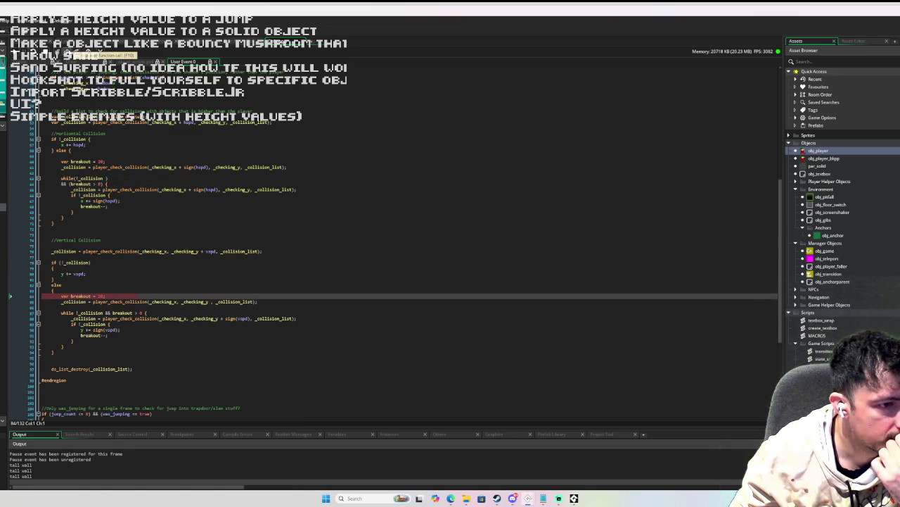
{"action": "left_click", "coordinate": [65, 49]}
{"action": "left_click", "coordinate": [65, 49]}
{"action": "mouse_move", "coordinate": [88, 312]}
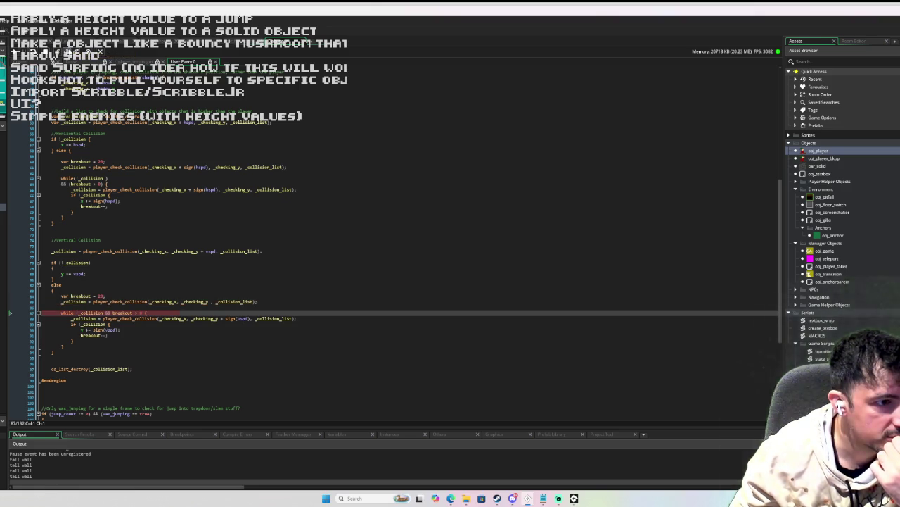
{"action": "left_click", "coordinate": [65, 49]}
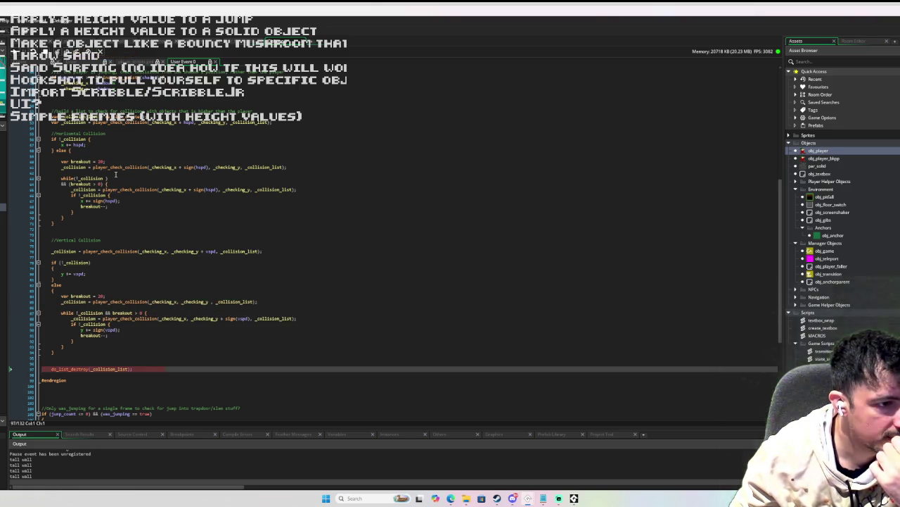
{"action": "scroll", "coordinate": [116, 175], "scroll_direction": "down", "scroll_amount": 1}
{"action": "scroll", "coordinate": [116, 175], "scroll_direction": "down", "scroll_amount": 5}
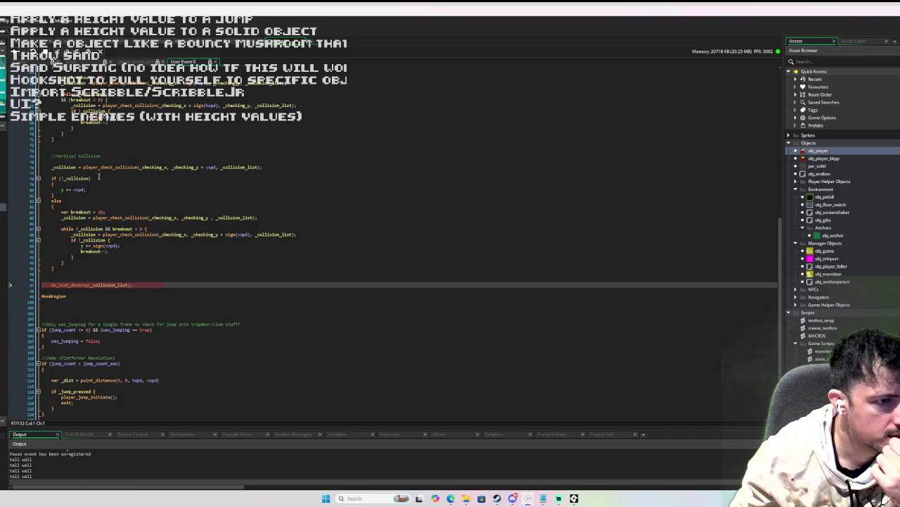
{"action": "scroll", "coordinate": [99, 176], "scroll_direction": "down", "scroll_amount": 4}
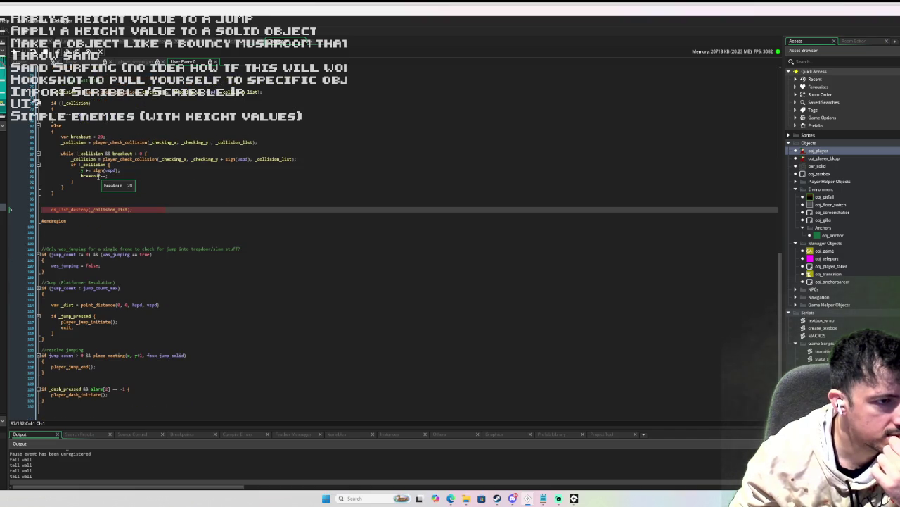
{"action": "scroll", "coordinate": [99, 177], "scroll_direction": "up", "scroll_amount": 14}
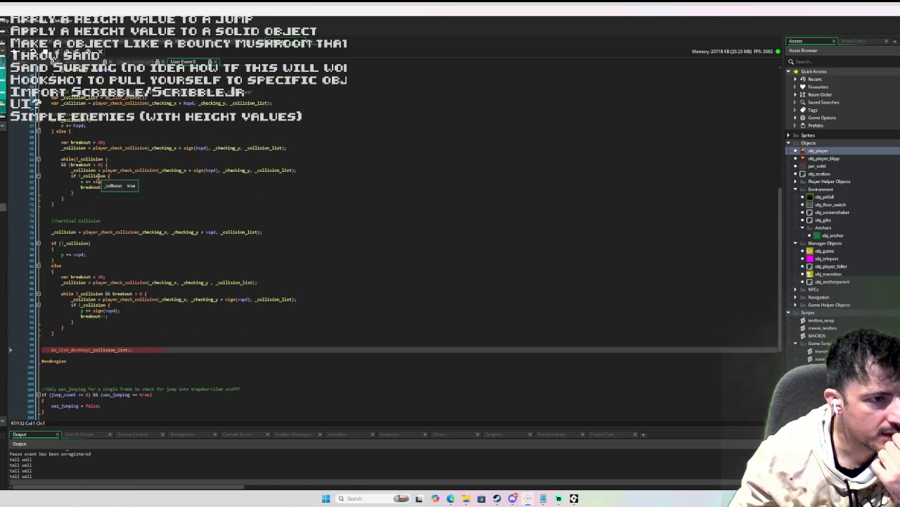
{"action": "scroll", "coordinate": [99, 177], "scroll_direction": "down", "scroll_amount": 1}
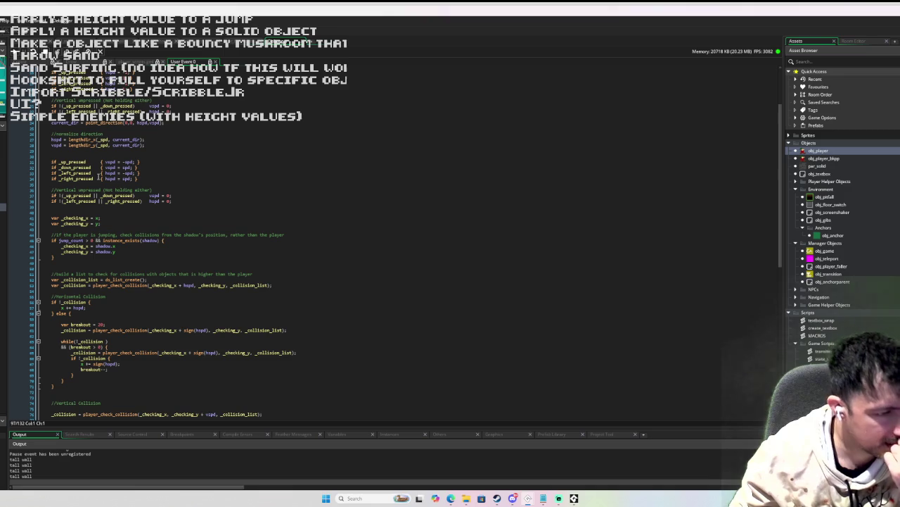
{"action": "scroll", "coordinate": [99, 176], "scroll_direction": "down", "scroll_amount": 4}
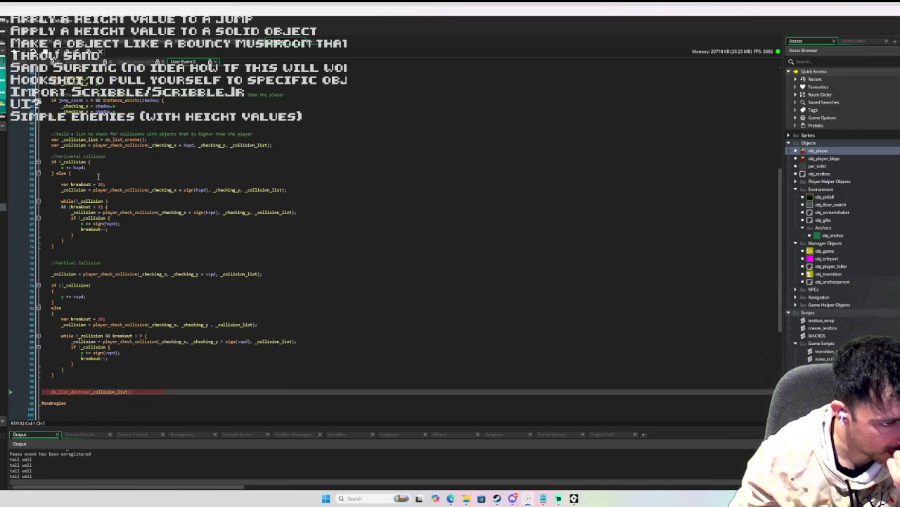
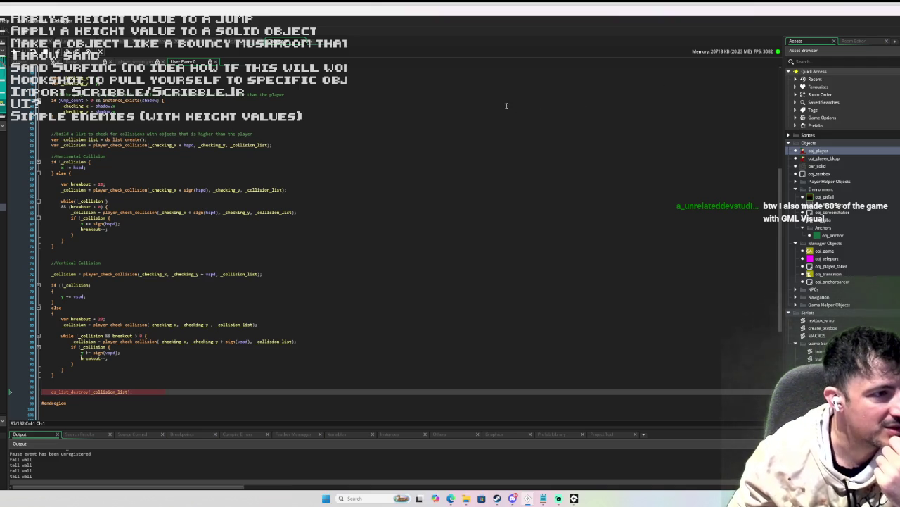
Step: Review the player's collision code, then bring the running Sandman game window to the front
{"action": "scroll", "coordinate": [234, 157], "scroll_direction": "down", "scroll_amount": 5}
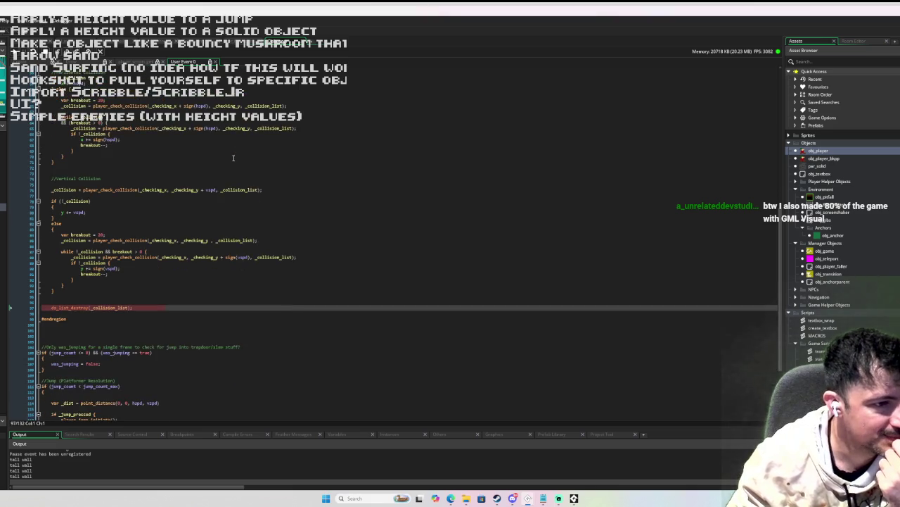
{"action": "scroll", "coordinate": [233, 157], "scroll_direction": "up", "scroll_amount": 8}
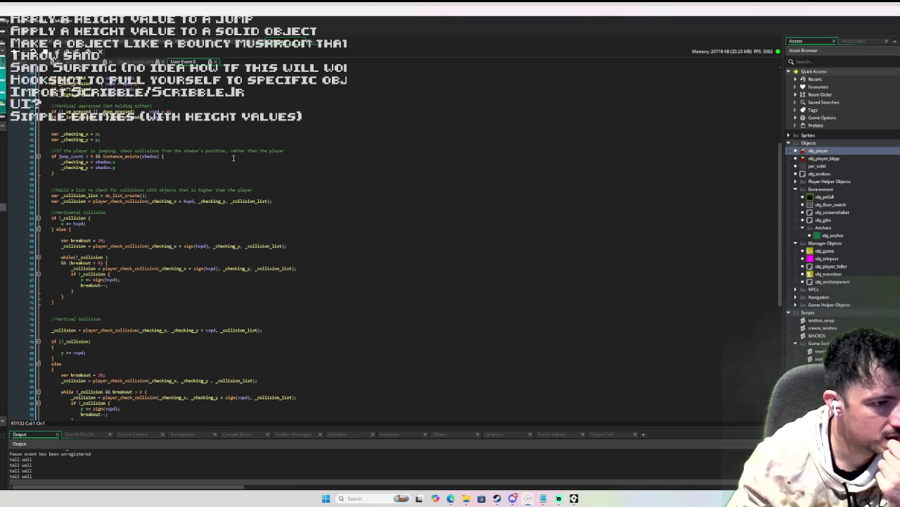
{"action": "scroll", "coordinate": [234, 158], "scroll_direction": "down", "scroll_amount": 1}
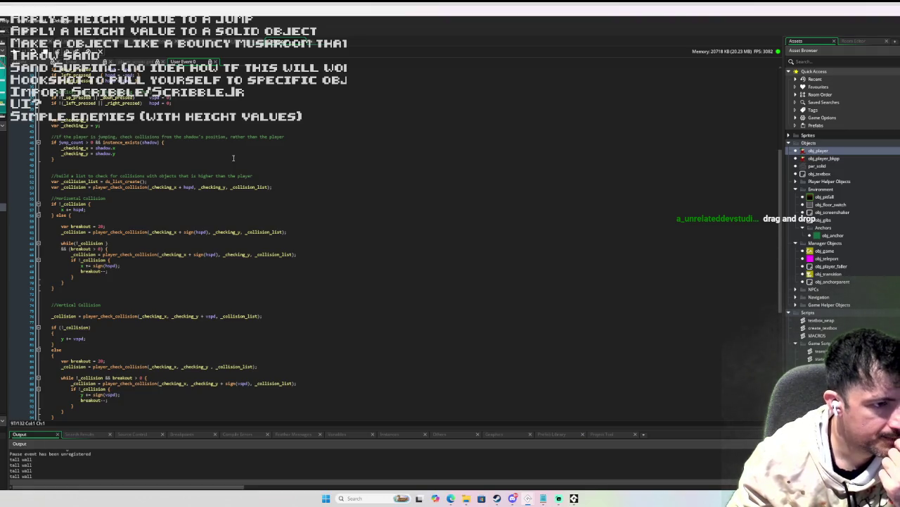
{"action": "scroll", "coordinate": [233, 158], "scroll_direction": "down", "scroll_amount": 1}
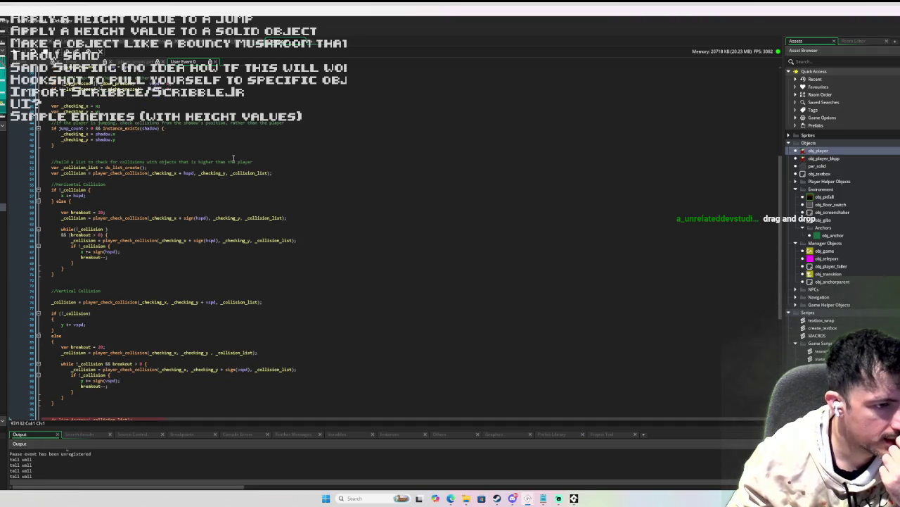
{"action": "scroll", "coordinate": [234, 157], "scroll_direction": "down", "scroll_amount": 2}
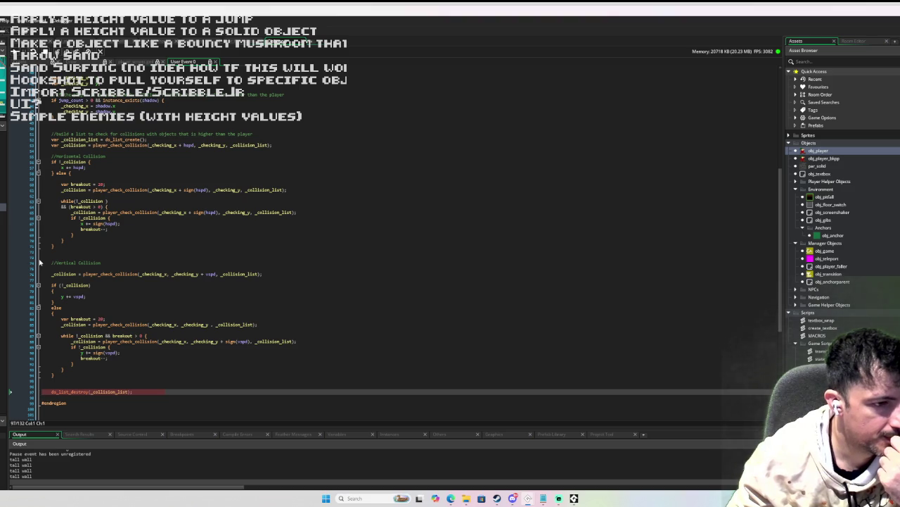
{"action": "scroll", "coordinate": [39, 263], "scroll_direction": "up", "scroll_amount": 3}
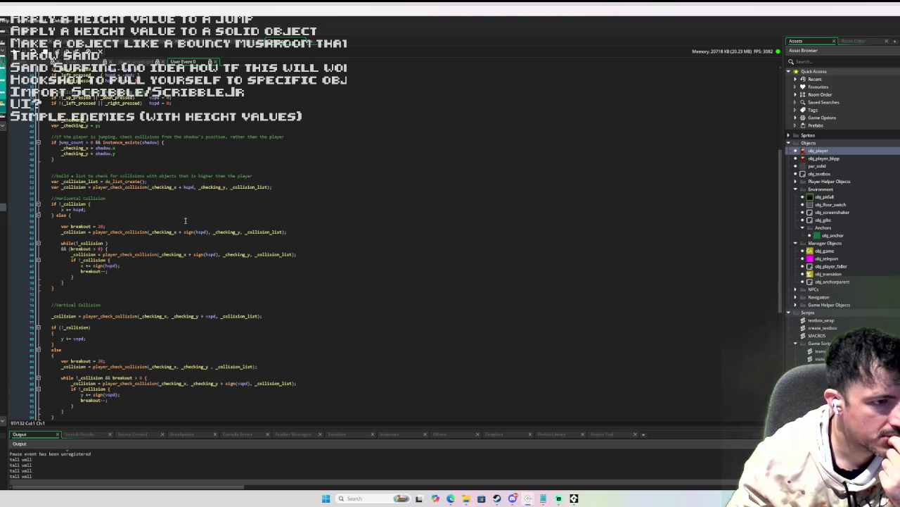
{"action": "left_click", "coordinate": [575, 498]}
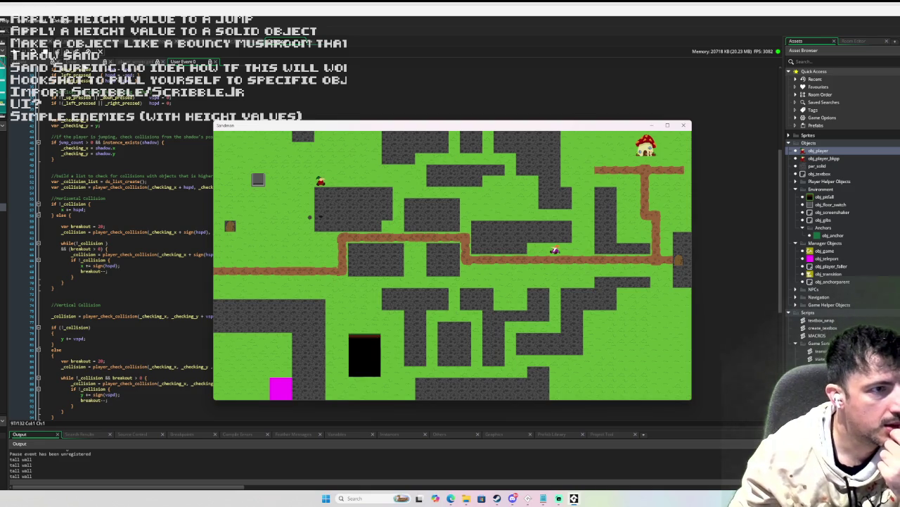
Step: Resume to the next breakpoint and step over lines down to the breakout counter line
{"action": "left_click", "coordinate": [70, 52]}
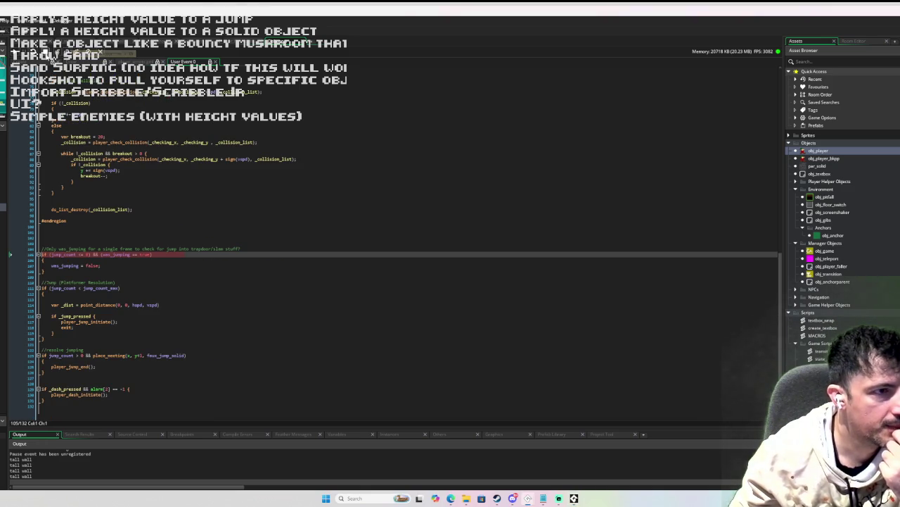
{"action": "left_click", "coordinate": [16, 54]}
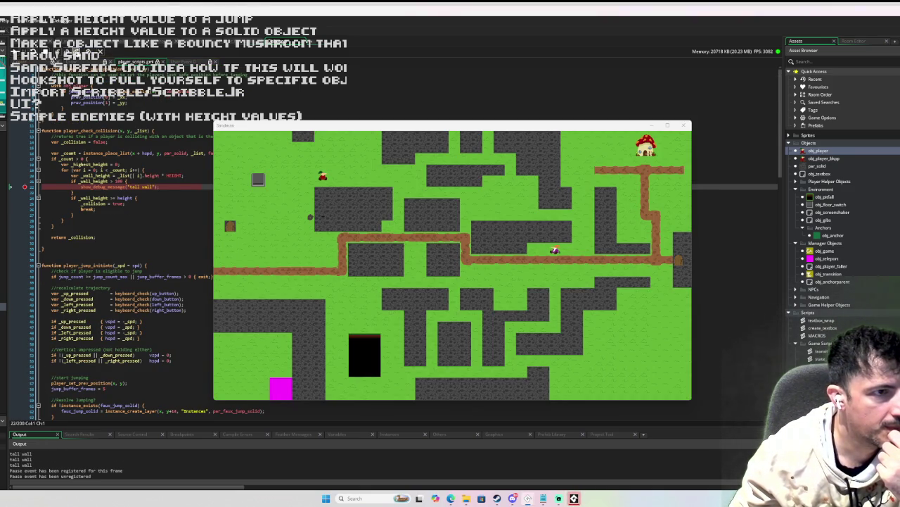
{"action": "left_click", "coordinate": [71, 52]}
{"action": "key", "text": "F10"}
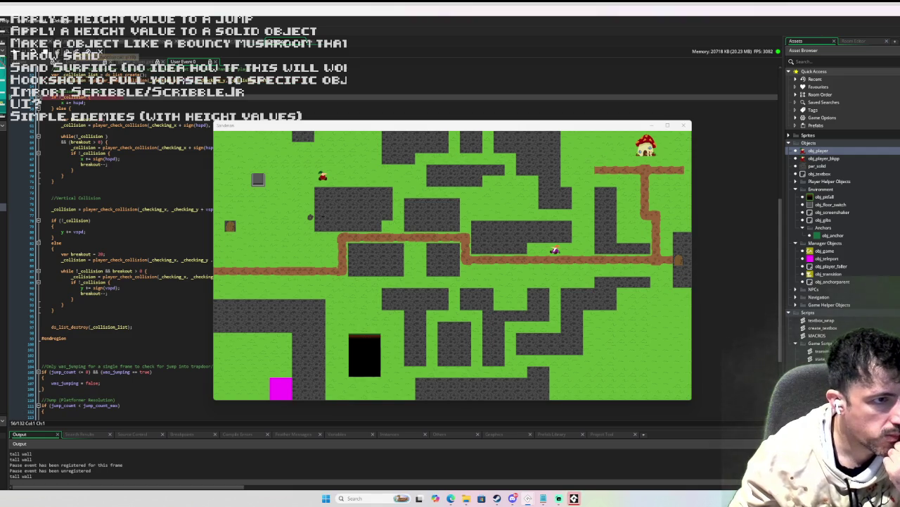
{"action": "left_click", "coordinate": [67, 54]}
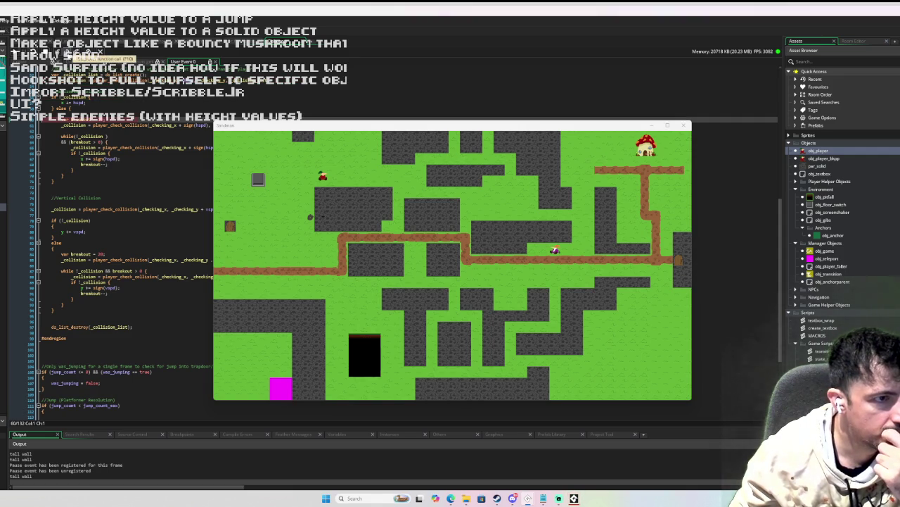
{"action": "left_click", "coordinate": [67, 53]}
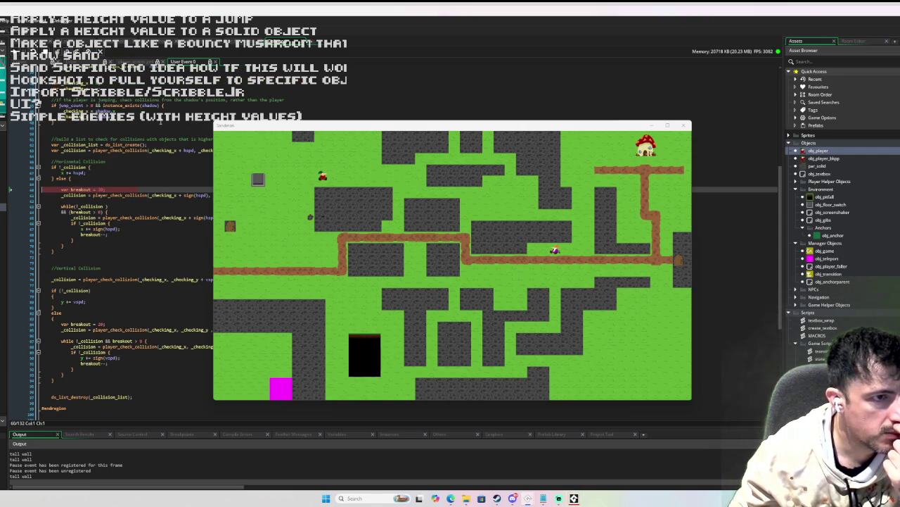
{"action": "key", "text": "F10"}
Step: Inspect variable values, select the if !_collision line, and shift the game window right
{"action": "scroll", "coordinate": [129, 133], "scroll_direction": "up", "scroll_amount": 1}
{"action": "mouse_move", "coordinate": [63, 115]}
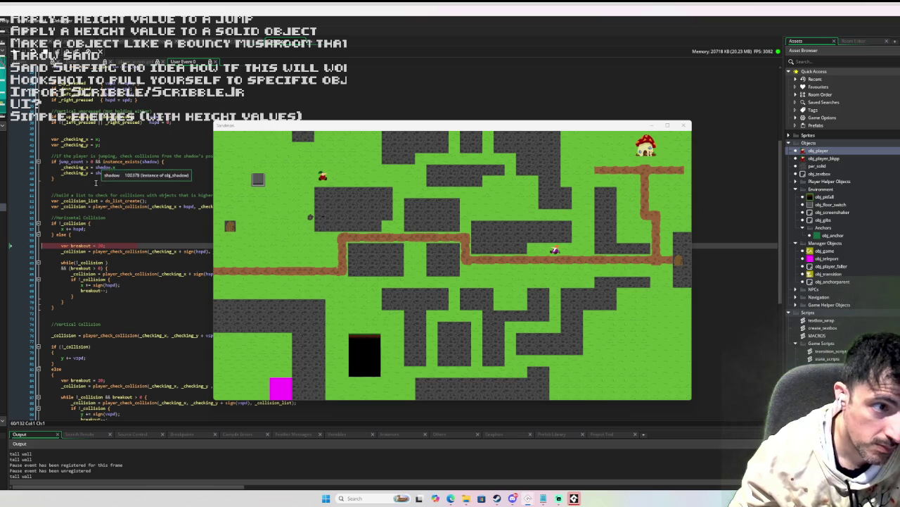
{"action": "mouse_move", "coordinate": [102, 173]}
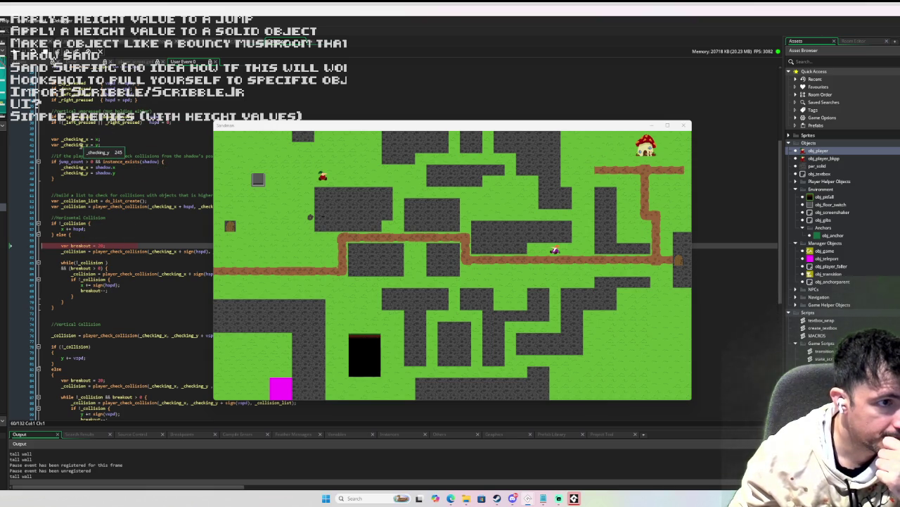
{"action": "left_click", "coordinate": [157, 223]}
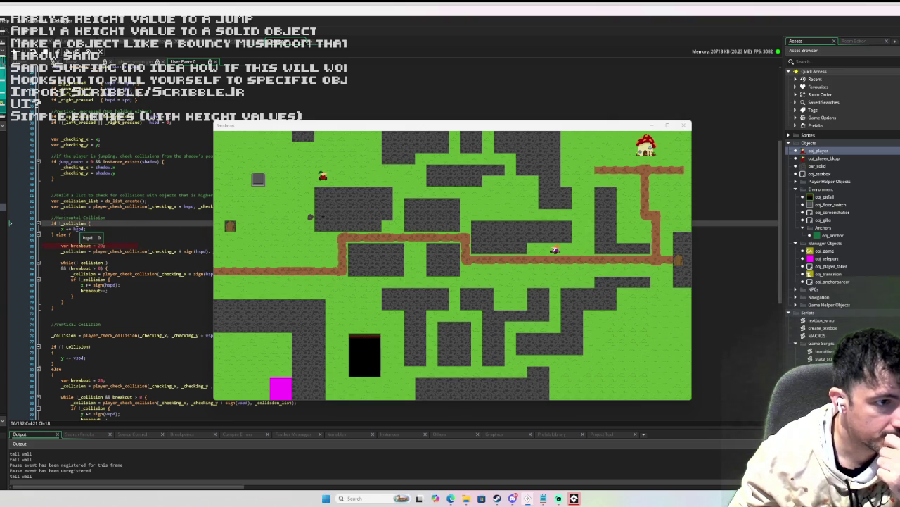
{"action": "left_click_drag", "start_coordinate": [283, 129], "coordinate": [445, 121]}
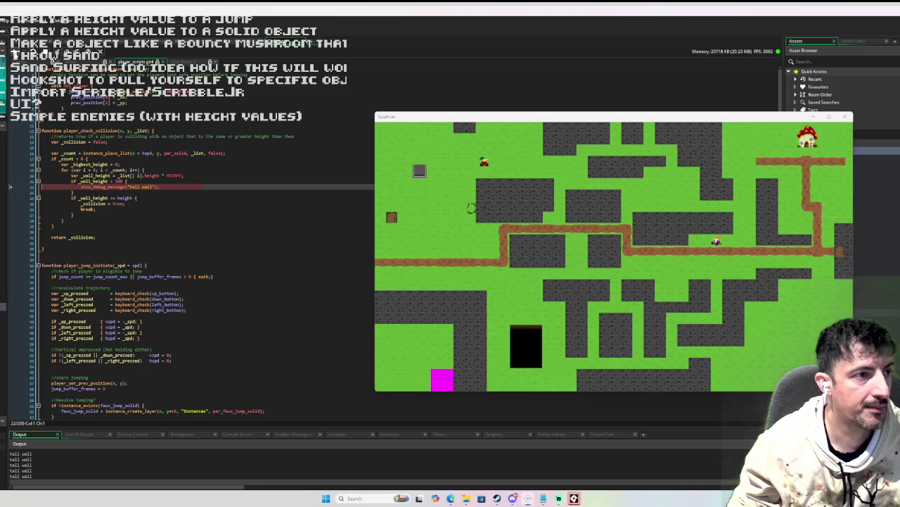
Step: Resume the game, breakpoint the tall wall show_debug_message line, and jump the player
{"action": "left_click", "coordinate": [28, 188]}
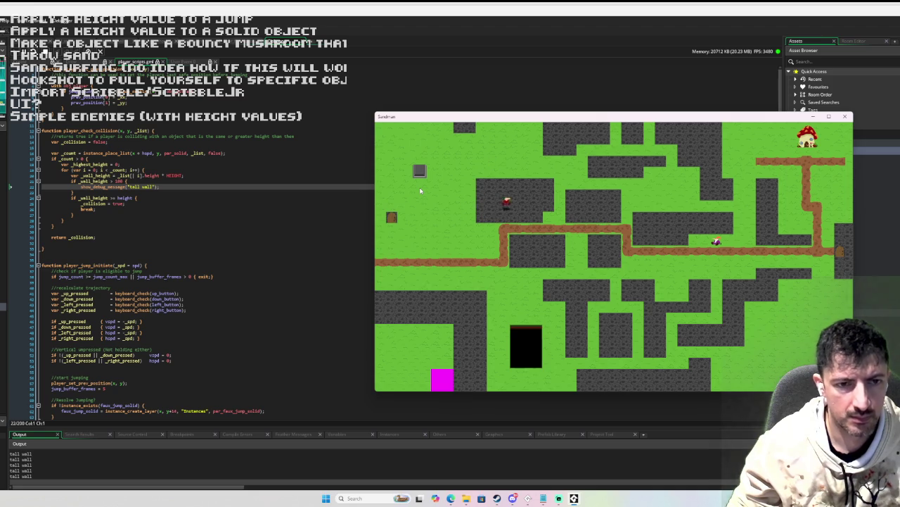
{"action": "left_click", "coordinate": [28, 189]}
{"action": "left_click", "coordinate": [24, 187]}
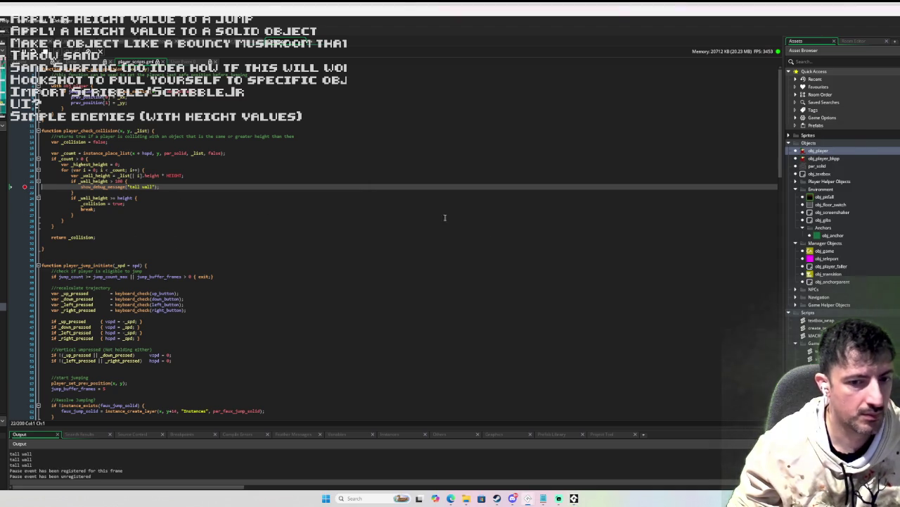
{"action": "key", "text": "space"}
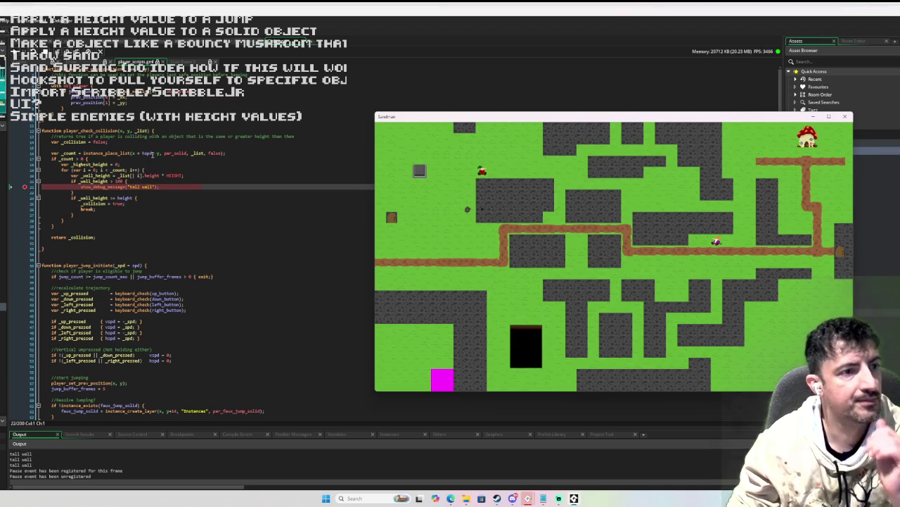
Step: Check the _count and height values, then step over twice to the collision assignment line
{"action": "mouse_move", "coordinate": [136, 153]}
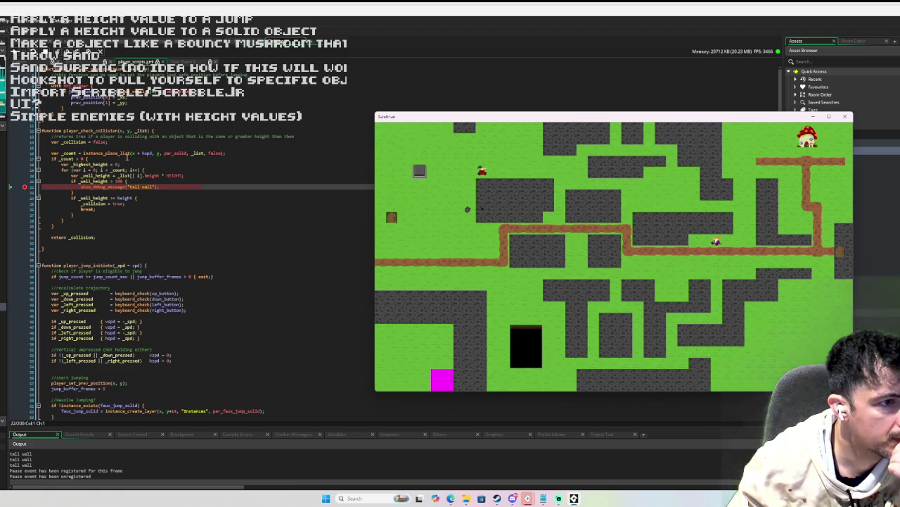
{"action": "mouse_move", "coordinate": [71, 155]}
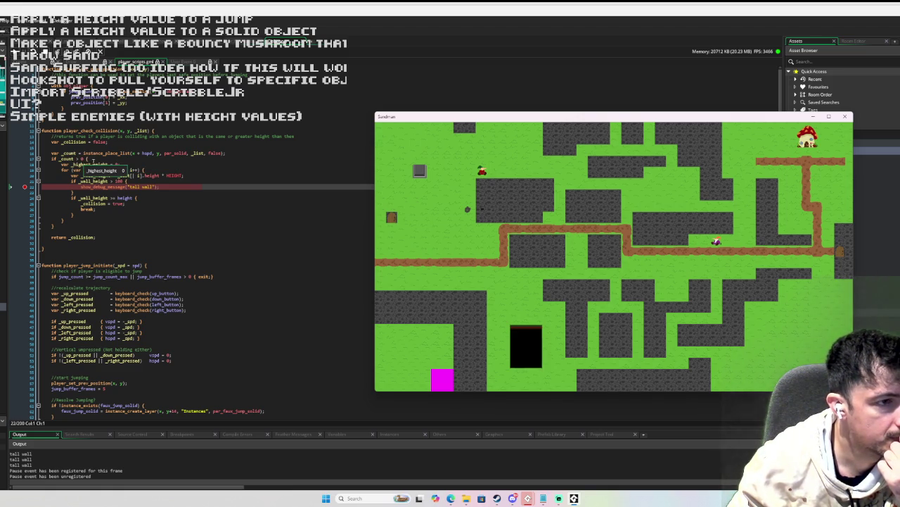
{"action": "mouse_move", "coordinate": [126, 187]}
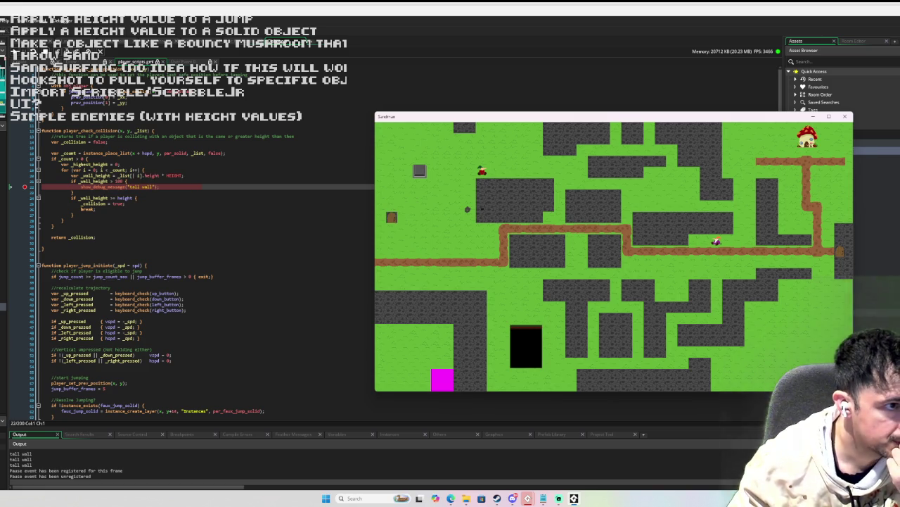
{"action": "left_click", "coordinate": [67, 51]}
{"action": "left_click", "coordinate": [67, 51]}
{"action": "mouse_move", "coordinate": [121, 199]}
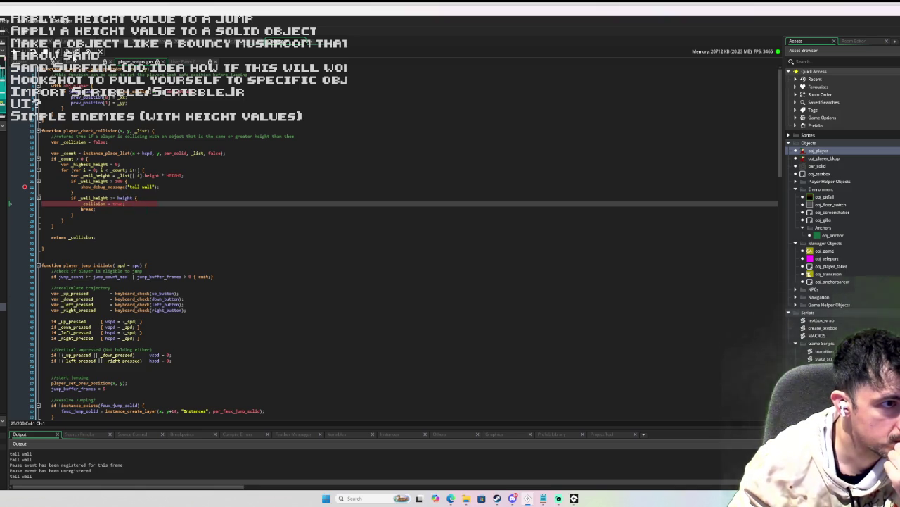
Step: Step past the collision return back out to the else branch's breakout line
{"action": "left_click", "coordinate": [74, 56]}
{"action": "left_click", "coordinate": [73, 56]}
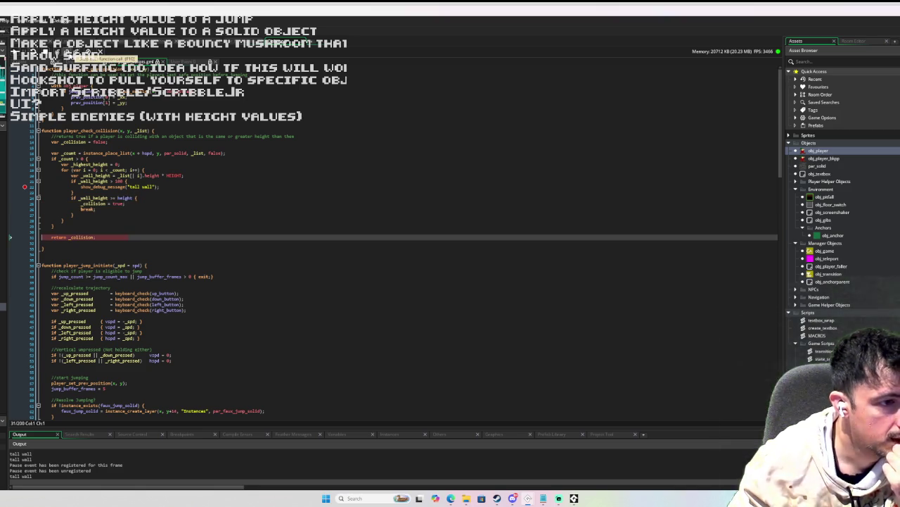
{"action": "left_click", "coordinate": [73, 55]}
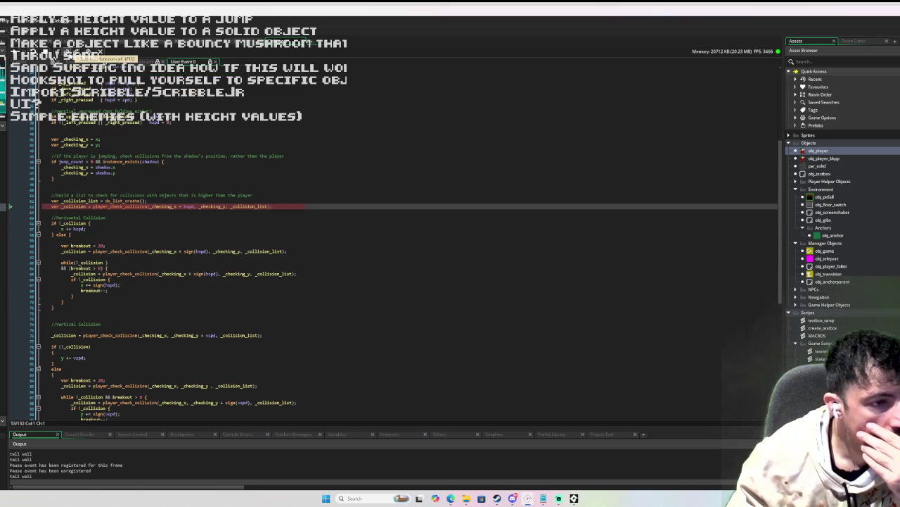
{"action": "left_click", "coordinate": [71, 56]}
{"action": "left_click", "coordinate": [71, 56]}
{"action": "scroll", "coordinate": [175, 178], "scroll_direction": "down", "scroll_amount": 2}
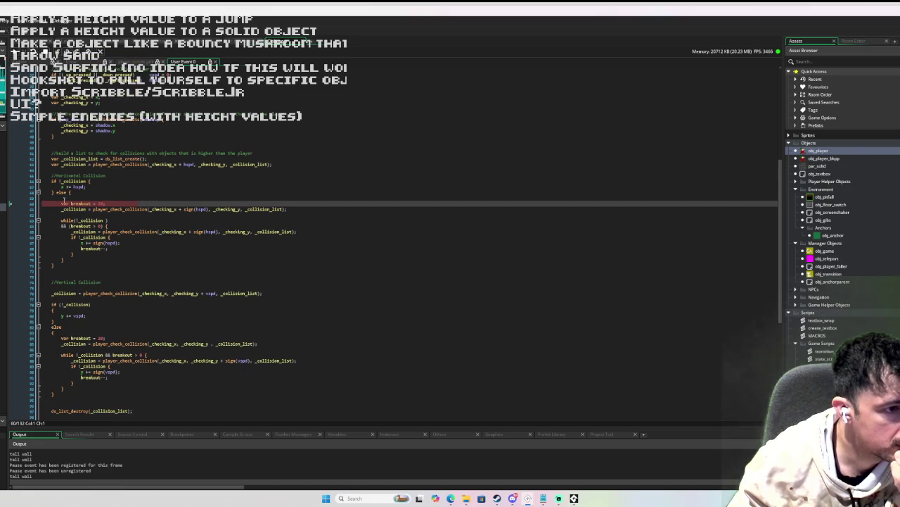
{"action": "scroll", "coordinate": [151, 189], "scroll_direction": "down", "scroll_amount": 2}
{"action": "scroll", "coordinate": [152, 186], "scroll_direction": "up", "scroll_amount": 1}
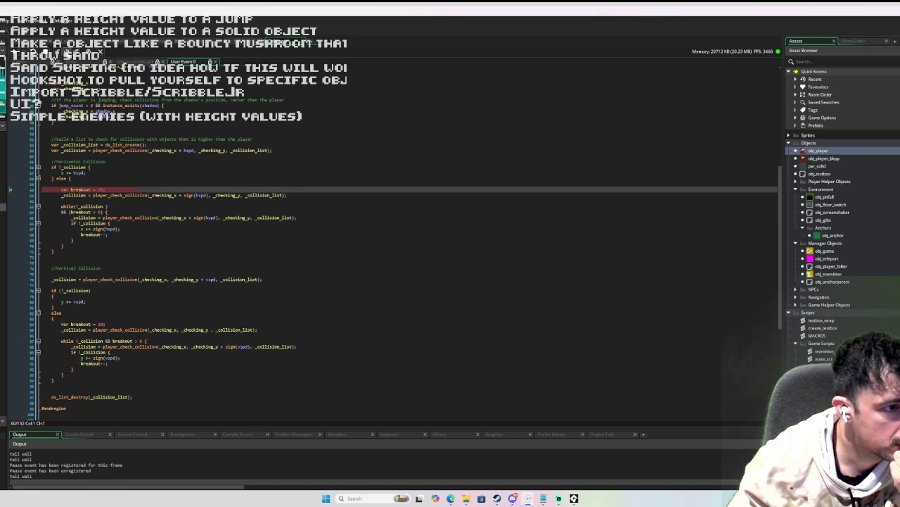
Step: Step through the next collision check call to the vertical no-collision test
{"action": "left_click", "coordinate": [71, 56]}
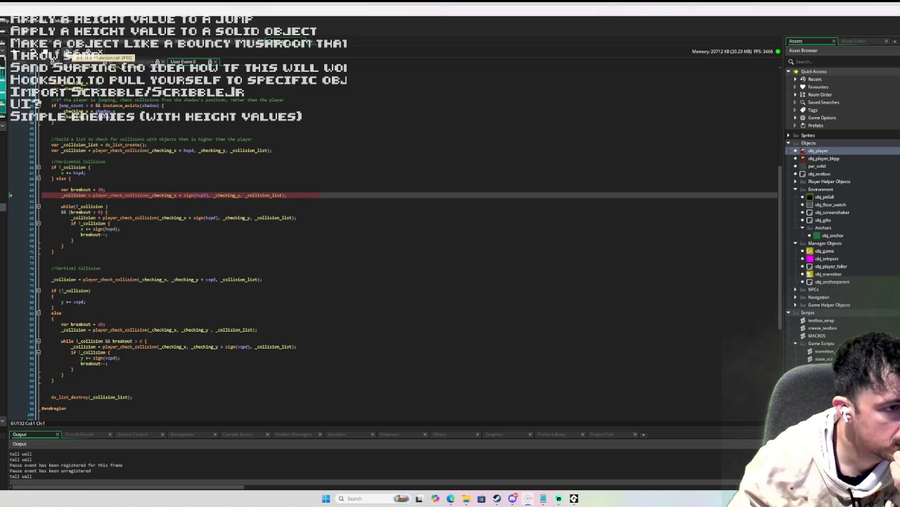
{"action": "left_click", "coordinate": [72, 56]}
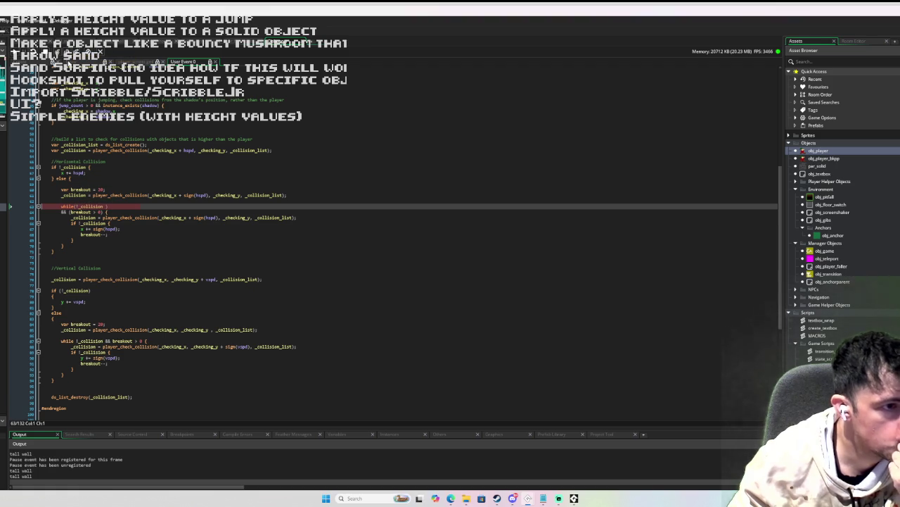
{"action": "left_click", "coordinate": [71, 56]}
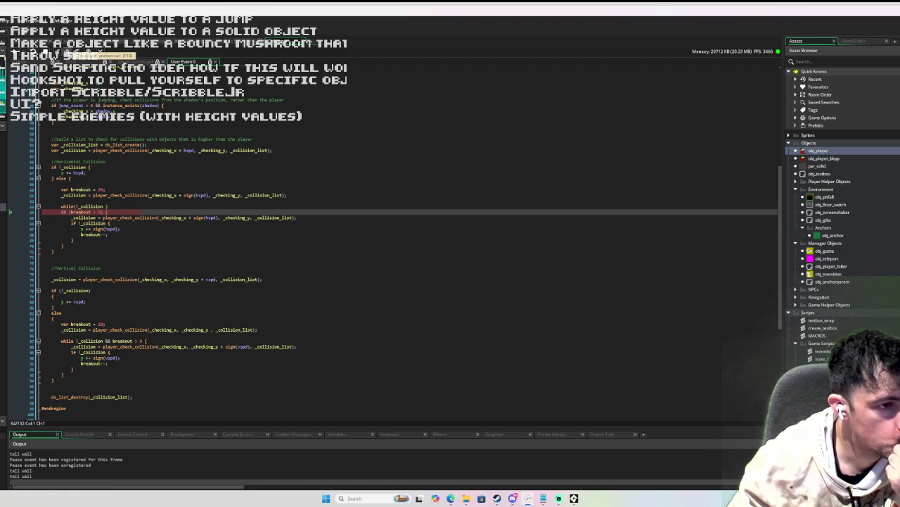
{"action": "key", "text": "F10"}
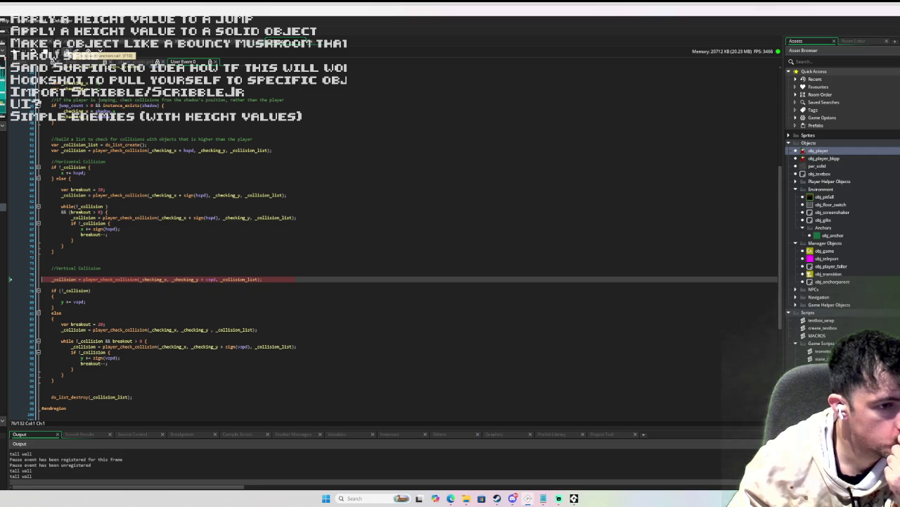
{"action": "left_click", "coordinate": [72, 55]}
{"action": "scroll", "coordinate": [275, 181], "scroll_direction": "down", "scroll_amount": 5}
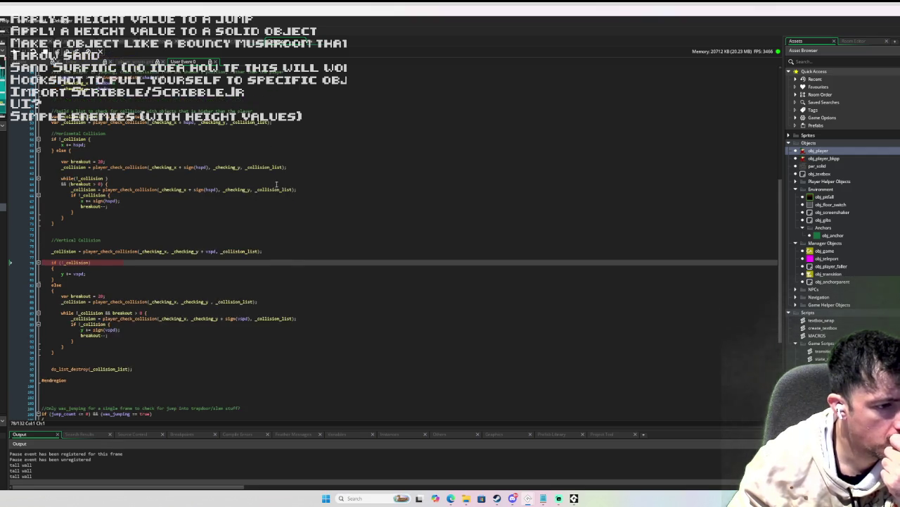
{"action": "scroll", "coordinate": [275, 181], "scroll_direction": "down", "scroll_amount": 1}
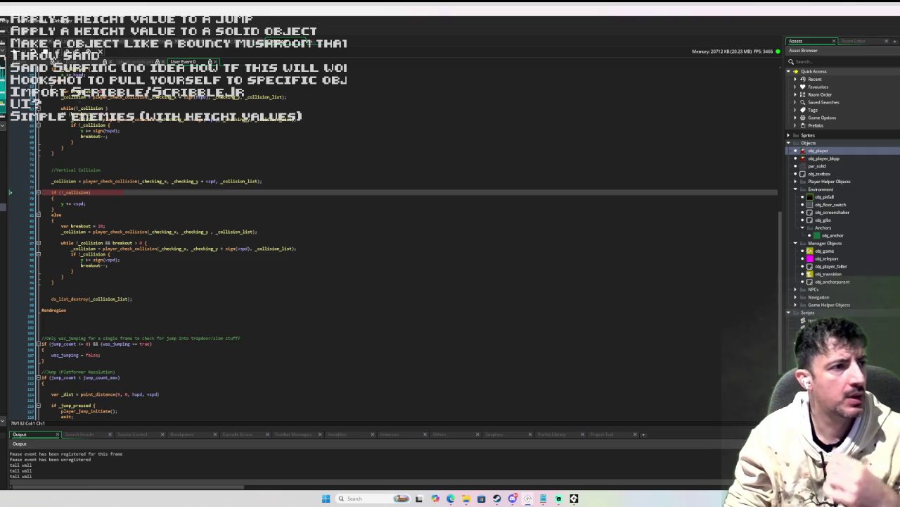
Step: Step through the vertical collision fallback and on into the jump handling code
{"action": "left_click", "coordinate": [67, 52]}
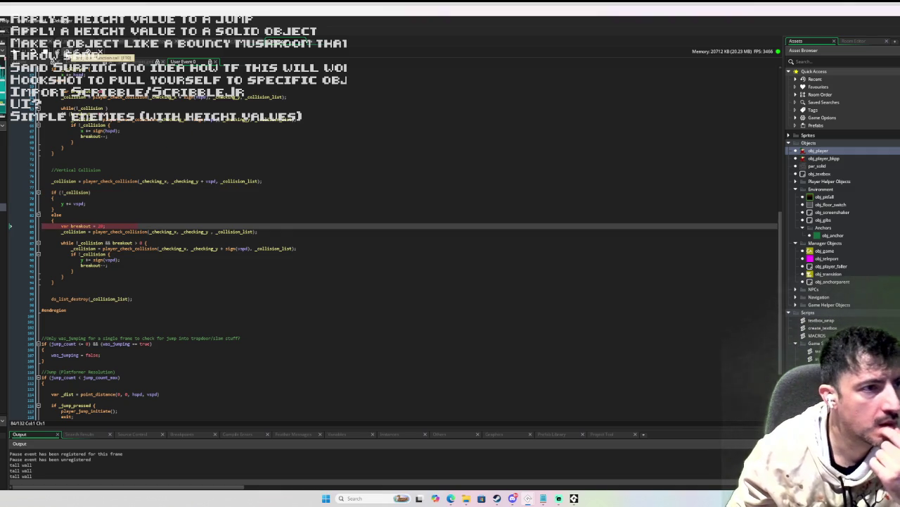
{"action": "key", "text": "F10"}
{"action": "key", "text": "F10"}
{"action": "key", "text": "F10"}
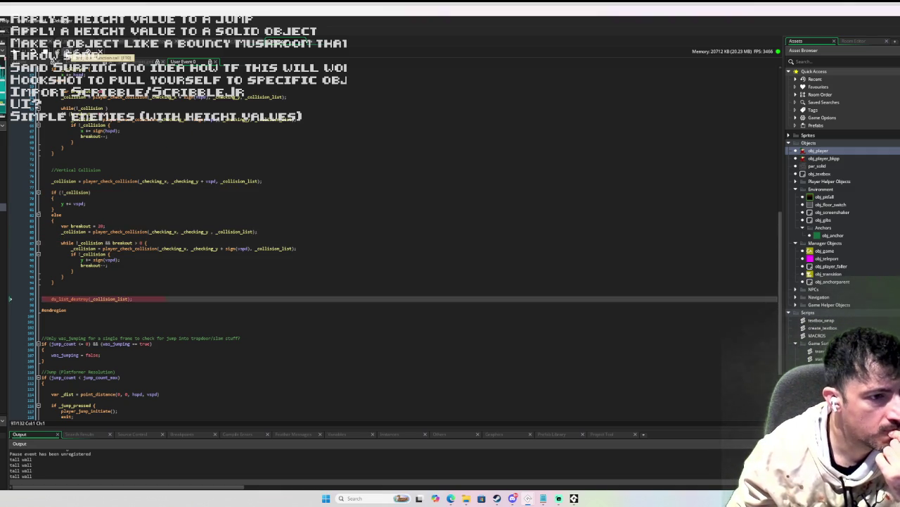
{"action": "key", "text": "F10"}
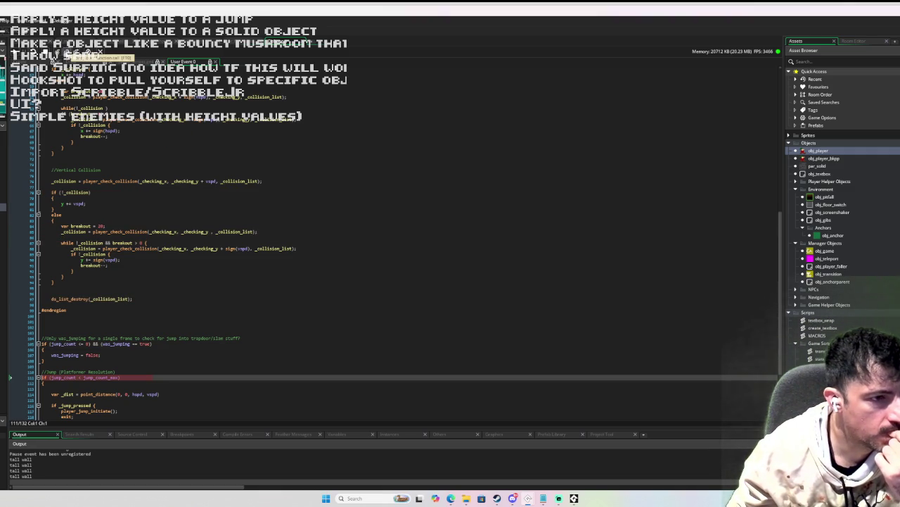
{"action": "scroll", "coordinate": [129, 159], "scroll_direction": "up", "scroll_amount": 3}
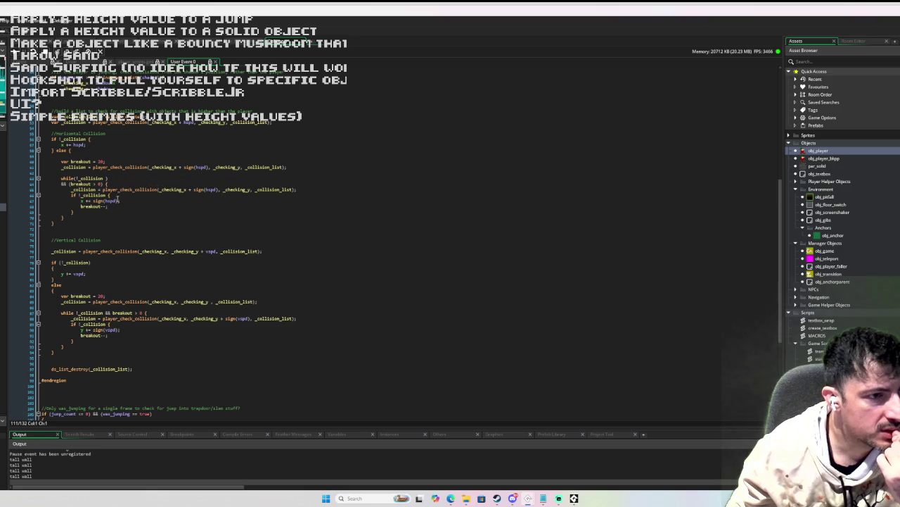
{"action": "scroll", "coordinate": [113, 206], "scroll_direction": "up", "scroll_amount": 7}
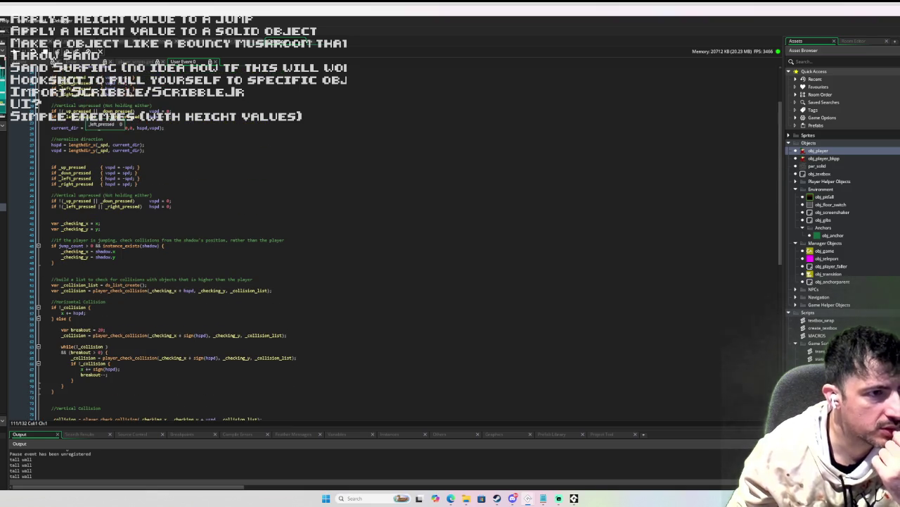
{"action": "mouse_move", "coordinate": [127, 120]}
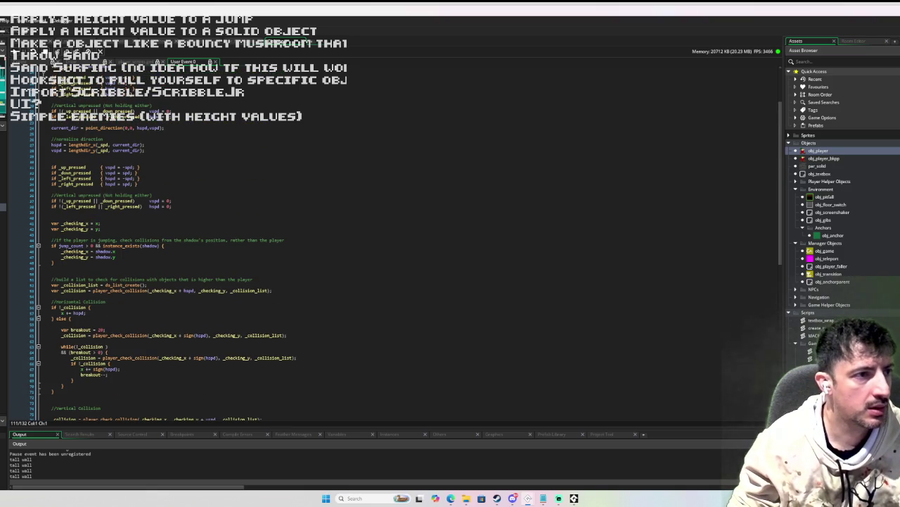
Step: Resume to the breakpoint and step past the tall wall debug message back out
{"action": "key", "text": "F5"}
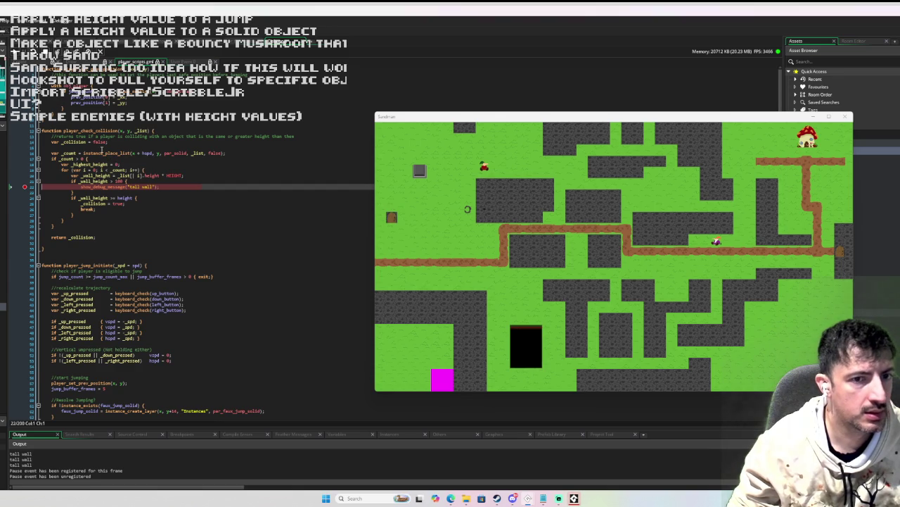
{"action": "key", "text": "F10"}
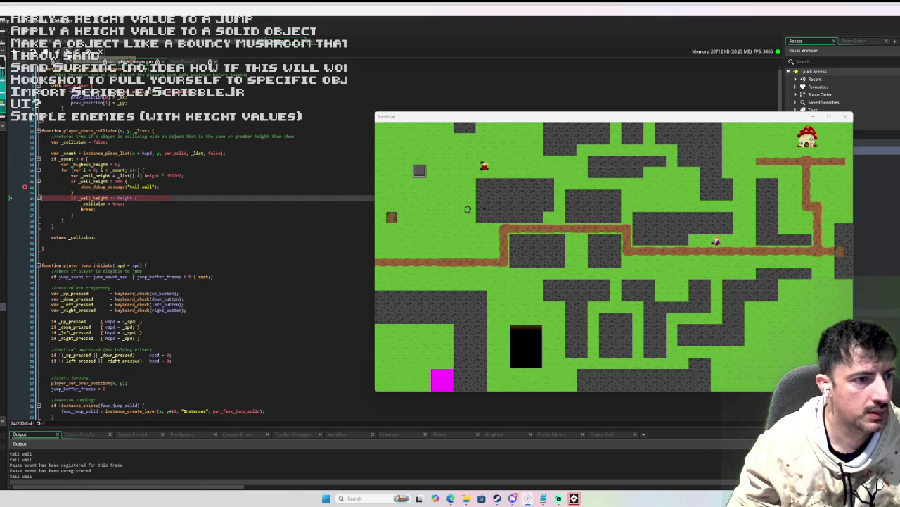
{"action": "key", "text": "F10"}
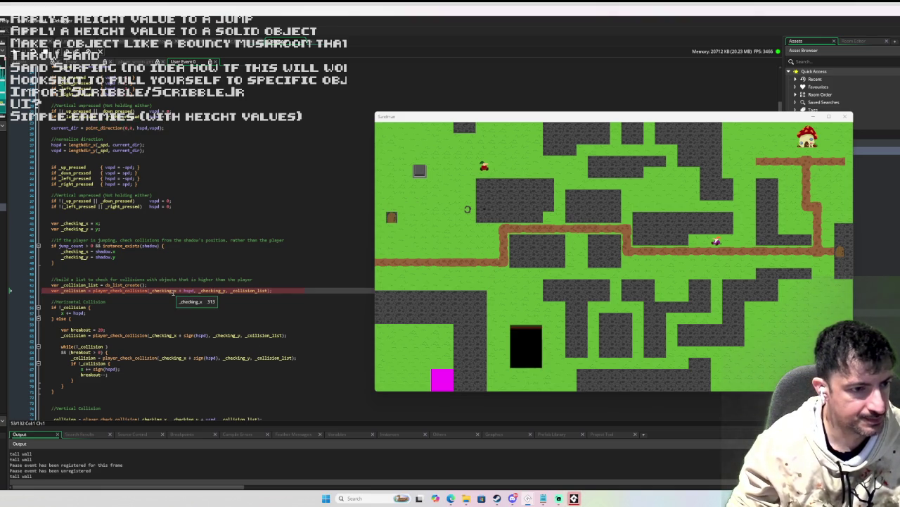
{"action": "mouse_move", "coordinate": [172, 290]}
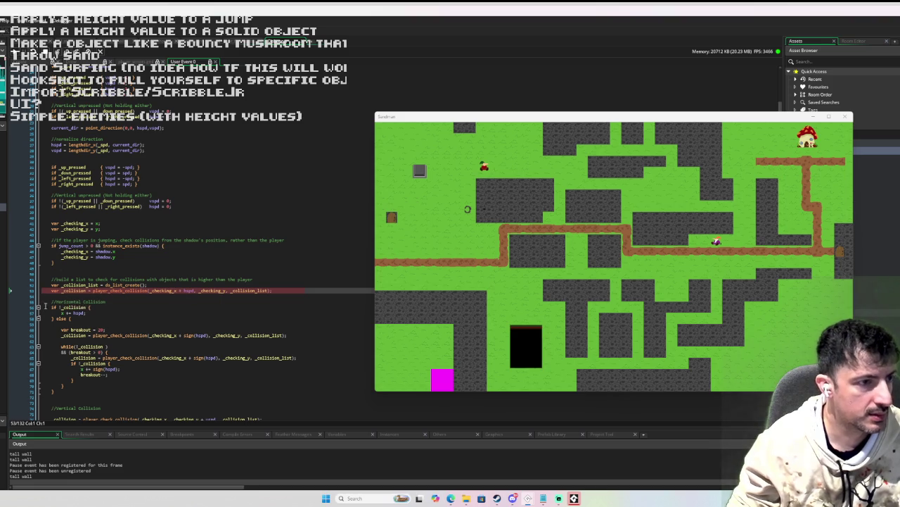
Step: Let the game run, walk the player against the walls with arrow keys, then stop it
{"action": "left_click", "coordinate": [14, 52]}
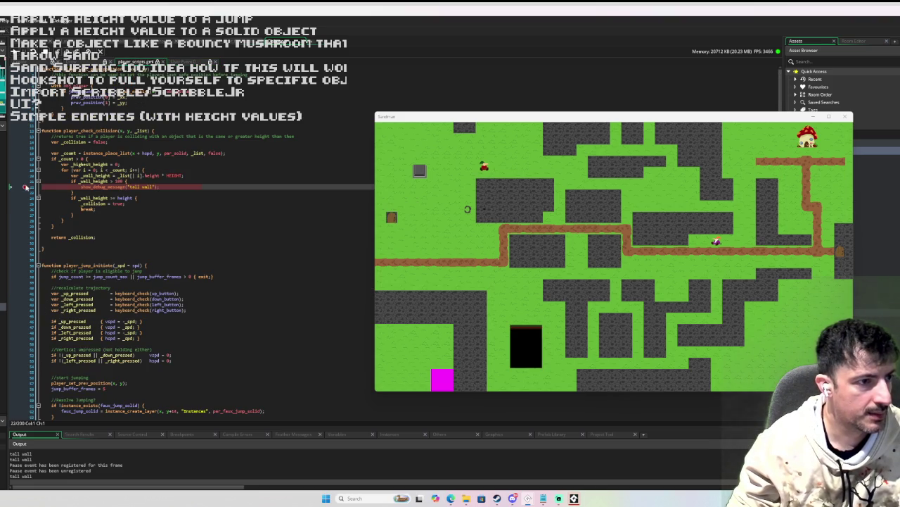
{"action": "left_click", "coordinate": [14, 52]}
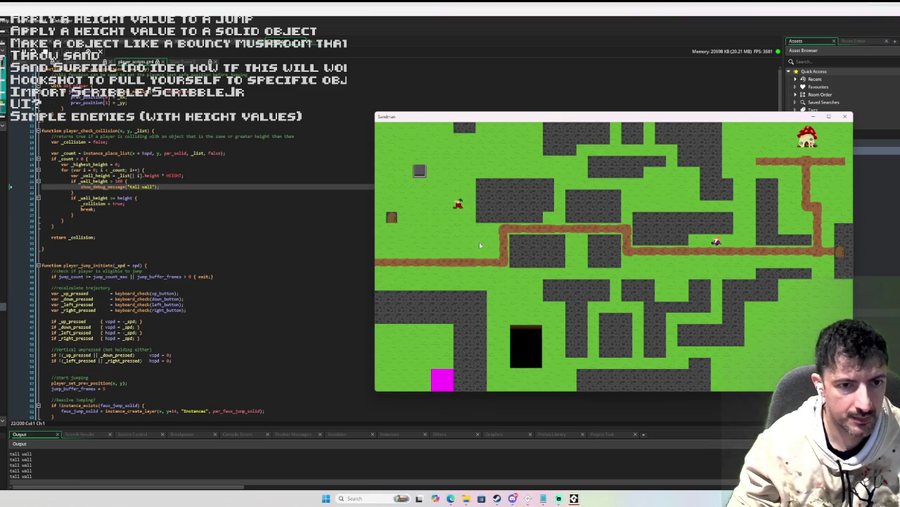
{"action": "key", "text": "Down"}
{"action": "key", "text": "Left"}
{"action": "key", "text": "Right"}
{"action": "key", "text": "Down"}
{"action": "key", "text": "Left"}
{"action": "key", "text": "Up"}
{"action": "key", "text": "Right"}
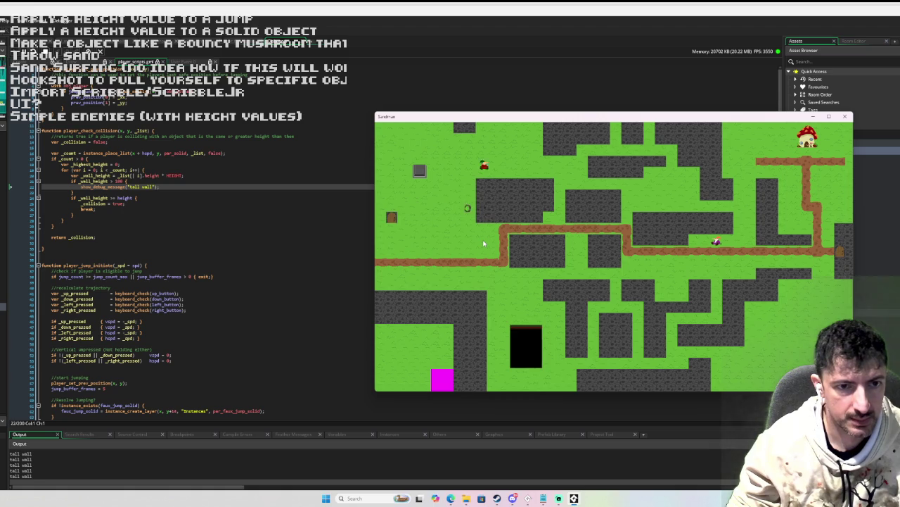
{"action": "key", "text": "Left"}
{"action": "key", "text": "Up"}
{"action": "key", "text": "Right"}
{"action": "key", "text": "Left"}
{"action": "key", "text": "Up"}
{"action": "key", "text": "Right"}
{"action": "key", "text": "Down"}
{"action": "key", "text": "Left"}
{"action": "key", "text": "Up"}
{"action": "key", "text": "Right"}
{"action": "key", "text": "Right"}
{"action": "key", "text": "Down"}
{"action": "key", "text": "Left"}
{"action": "key", "text": "Up"}
{"action": "key", "text": "Right"}
{"action": "key", "text": "Down"}
{"action": "key", "text": "Left"}
{"action": "key", "text": "Left"}
{"action": "key", "text": "Up"}
{"action": "key", "text": "Right"}
{"action": "key", "text": "Down"}
{"action": "key", "text": "Left"}
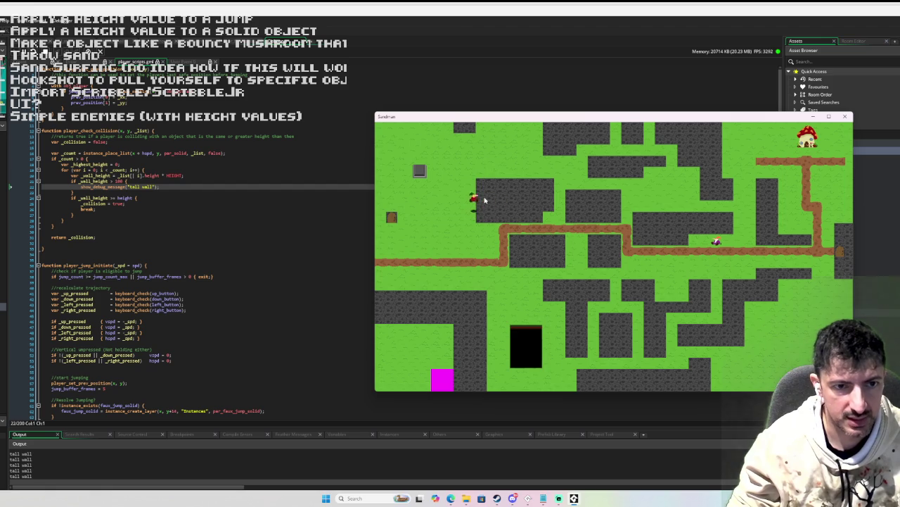
{"action": "key", "text": "Up"}
{"action": "key", "text": "Down"}
{"action": "key", "text": "Left"}
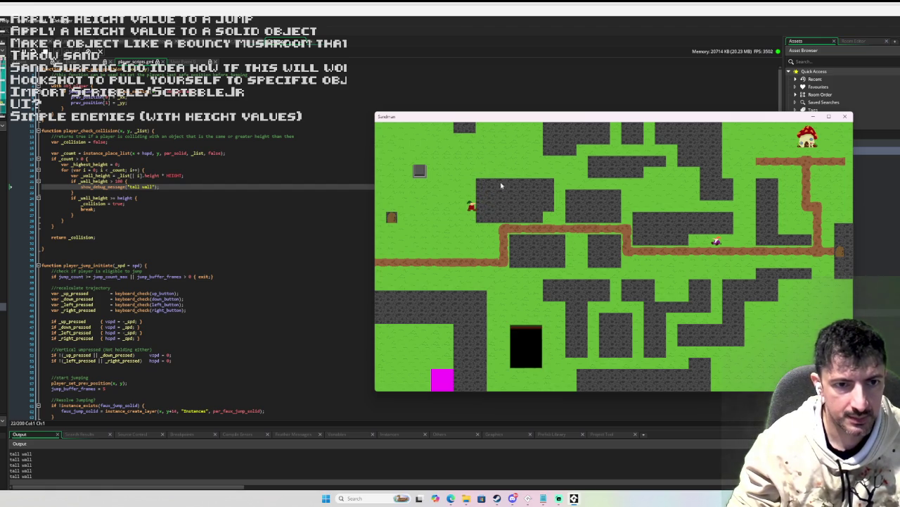
{"action": "left_click", "coordinate": [845, 116]}
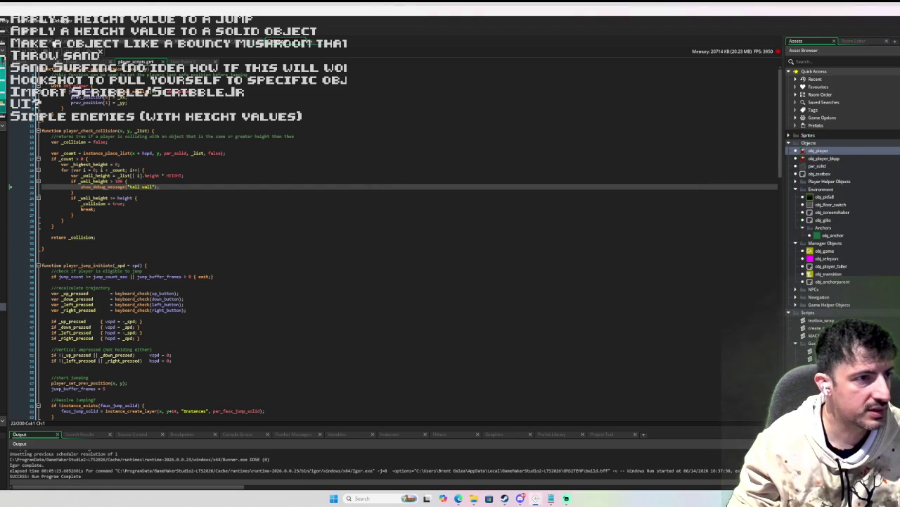
Step: Add a line to par_solid's Create event code, then return to the green maze room
{"action": "double_click", "coordinate": [820, 166]}
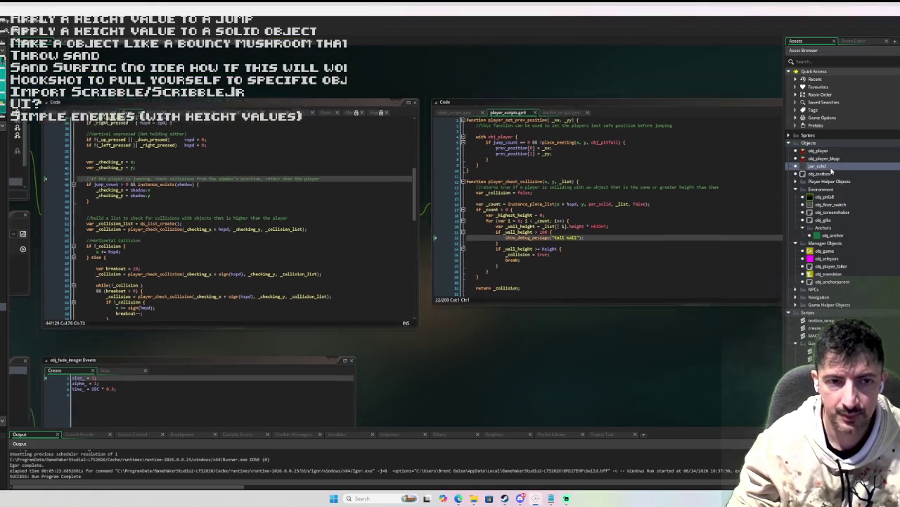
{"action": "type", "text": "height = 0.5;"}
{"action": "key", "text": "Return"}
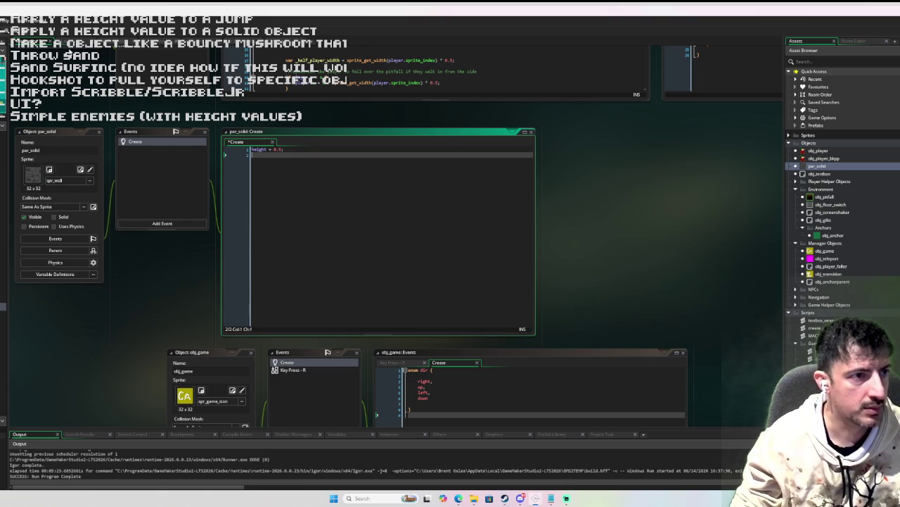
{"action": "double_click", "coordinate": [277, 44]}
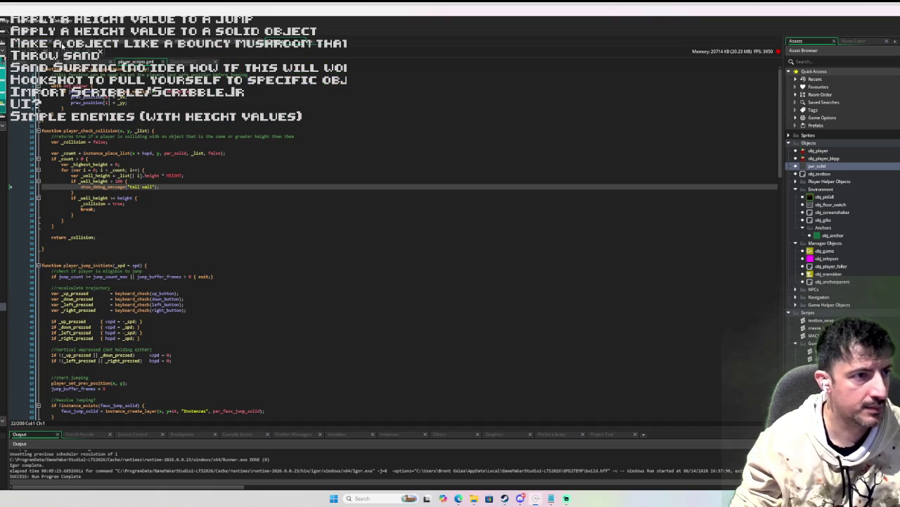
{"action": "left_click", "coordinate": [178, 48]}
{"action": "left_click", "coordinate": [211, 47]}
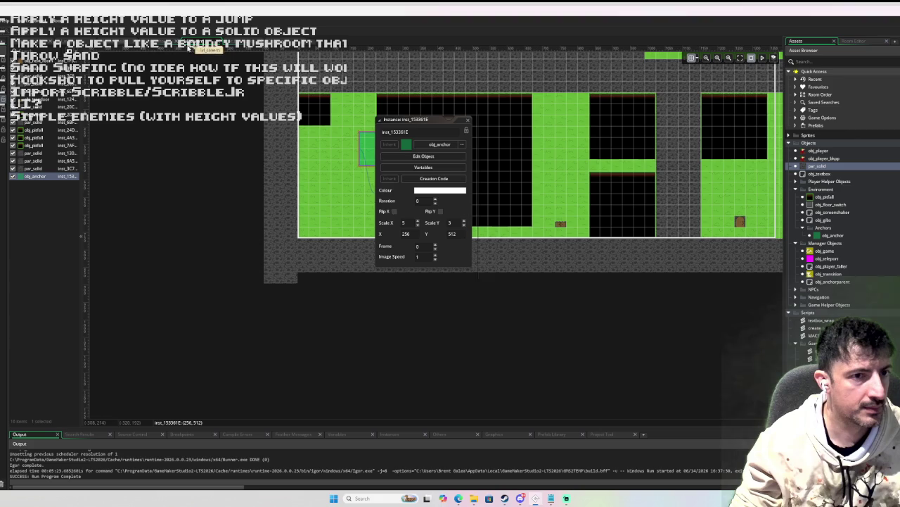
{"action": "left_click", "coordinate": [161, 44]}
{"action": "left_click", "coordinate": [80, 46]}
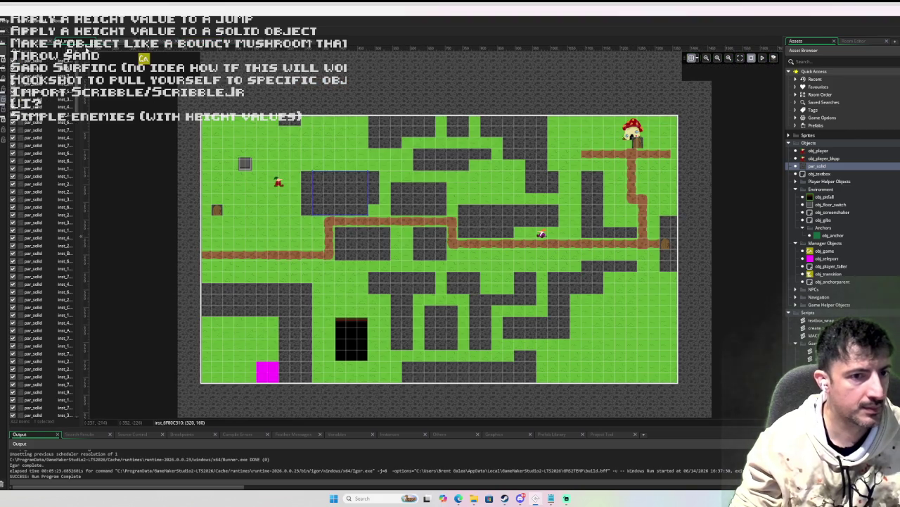
Step: Add image_blend = c_ltgrey to a wall's creation code, move it up one cell, and run
{"action": "double_click", "coordinate": [331, 202]}
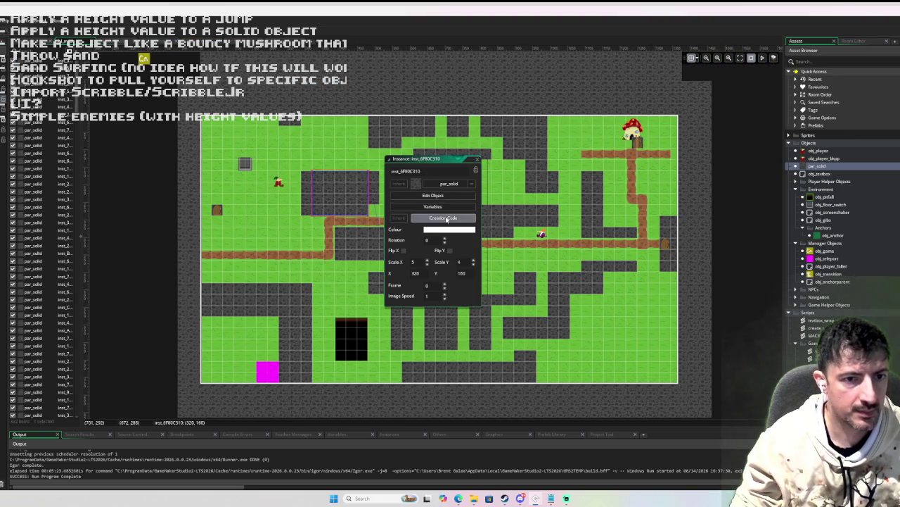
{"action": "left_click", "coordinate": [444, 219]}
{"action": "key", "text": "Return"}
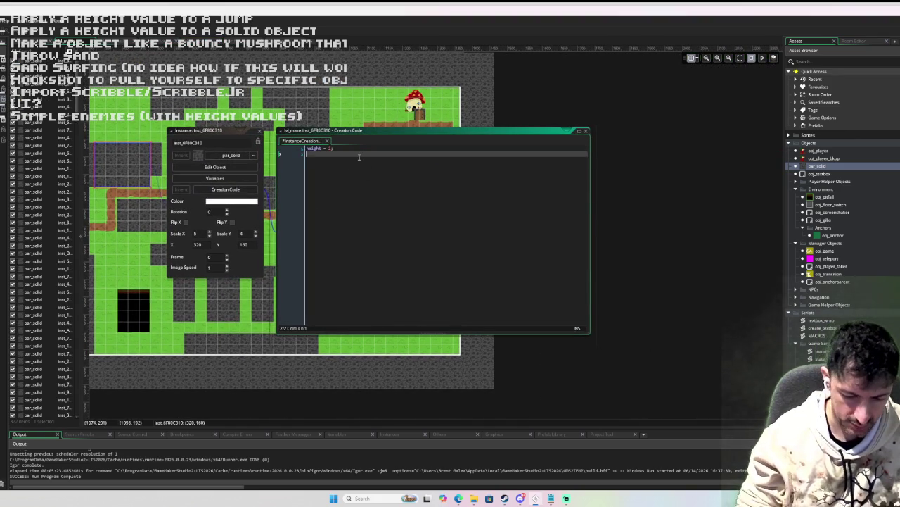
{"action": "type", "text": "image_blend "}
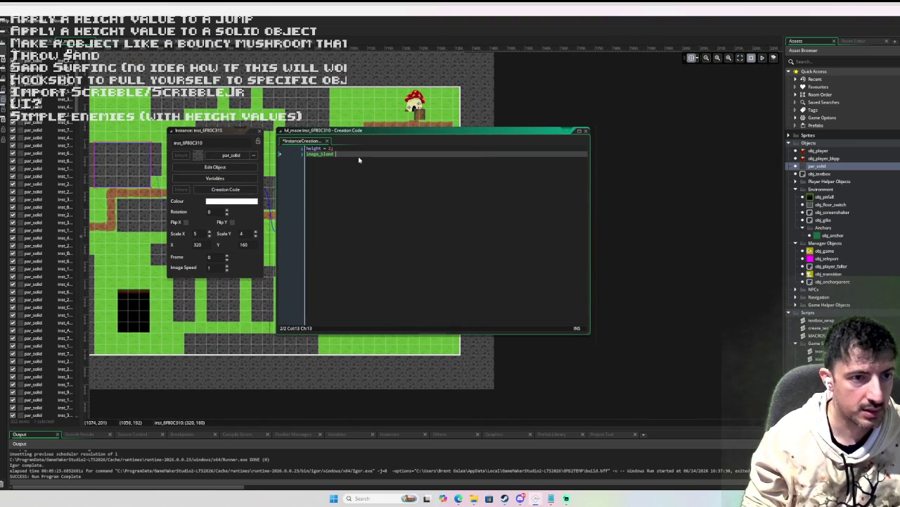
{"action": "type", "text": "= c_d"}
{"action": "key", "text": "BackSpace"}
{"action": "type", "text": "ltgrey"}
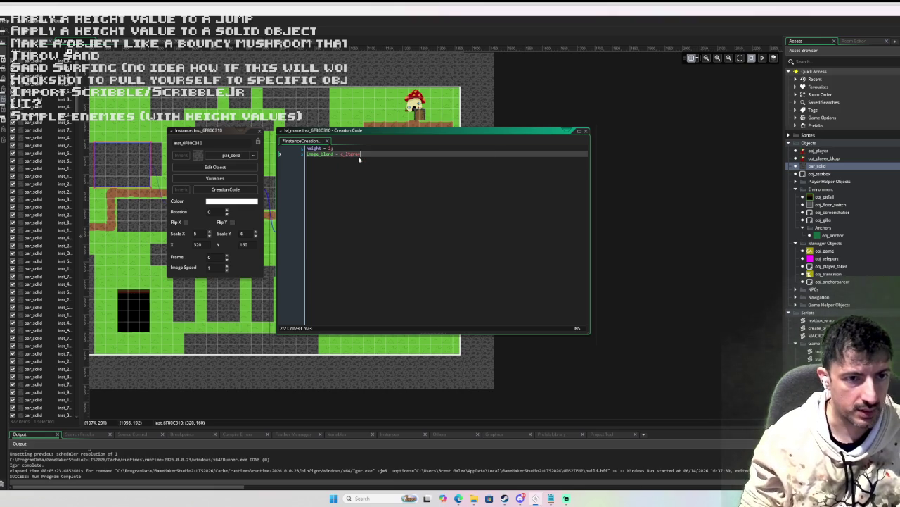
{"action": "left_click", "coordinate": [259, 133]}
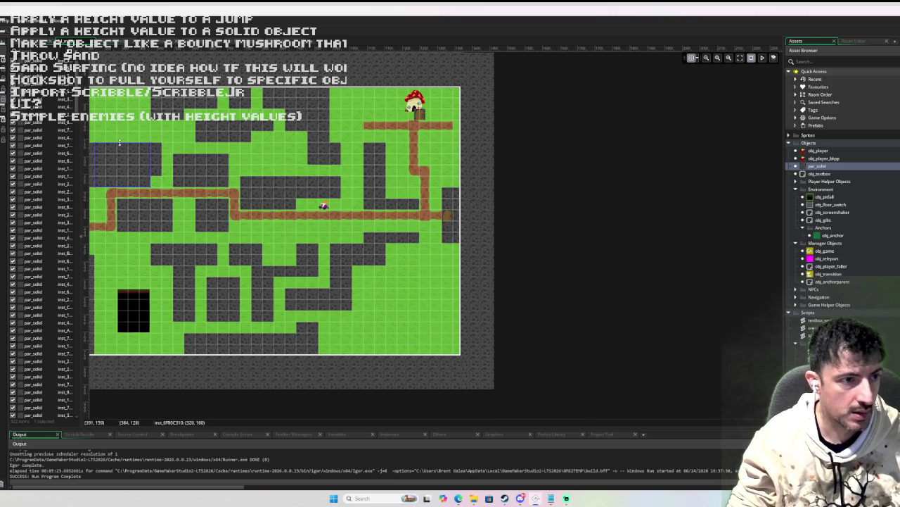
{"action": "left_click_drag", "start_coordinate": [121, 132], "coordinate": [121, 128]}
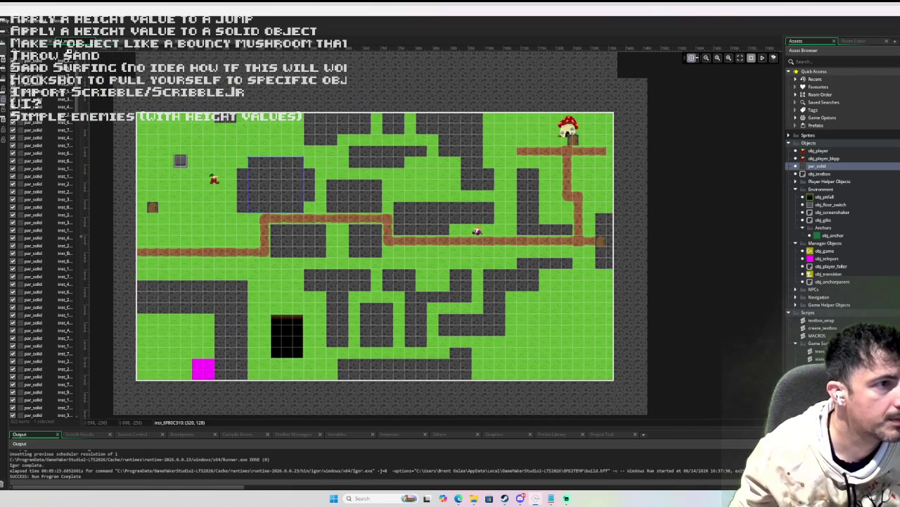
{"action": "key", "text": "F5"}
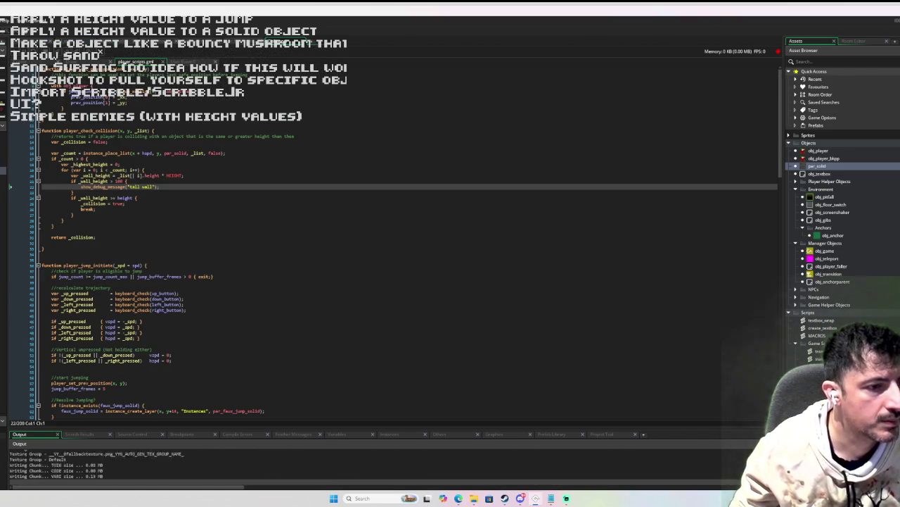
Step: Walk the player around the grey walls in the top-left area of the map
{"action": "key", "text": "Right"}
{"action": "key", "text": "Up"}
{"action": "key", "text": "Left"}
{"action": "key", "text": "Up"}
{"action": "key", "text": "Down"}
{"action": "key", "text": "Left"}
{"action": "key", "text": "Up"}
{"action": "key", "text": "Right"}
{"action": "key", "text": "Down"}
{"action": "key", "text": "Left"}
{"action": "key", "text": "Left"}
{"action": "key", "text": "Up"}
{"action": "key", "text": "Down"}
Step: Move the player right toward the dark block, then back left and up
{"action": "key", "text": "Left"}
{"action": "key", "text": "Up"}
{"action": "key", "text": "Right"}
{"action": "key", "text": "Down"}
{"action": "key", "text": "Left"}
{"action": "key", "text": "Up"}
{"action": "key", "text": "Down"}
{"action": "key", "text": "Right"}
{"action": "key", "text": "Left"}
{"action": "key", "text": "Up"}
{"action": "key", "text": "Down"}
{"action": "key", "text": "Left"}
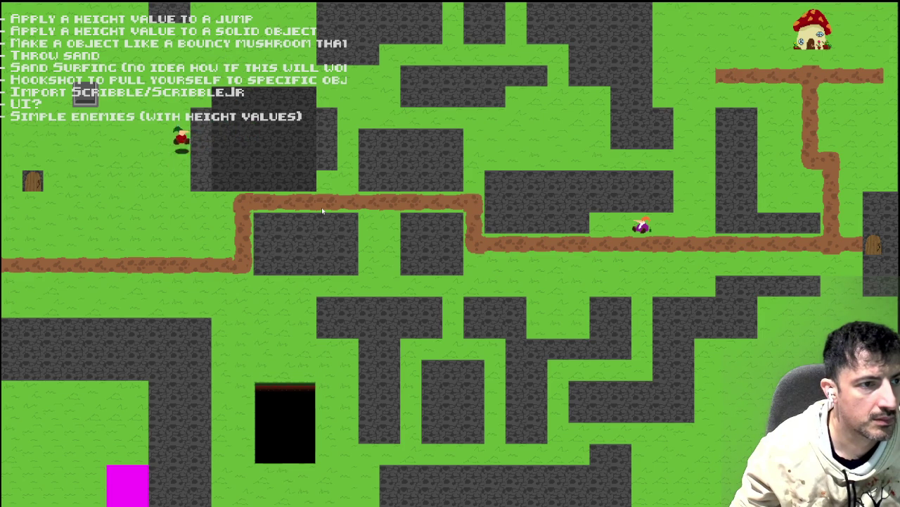
{"action": "key", "text": "Left"}
{"action": "key", "text": "Up"}
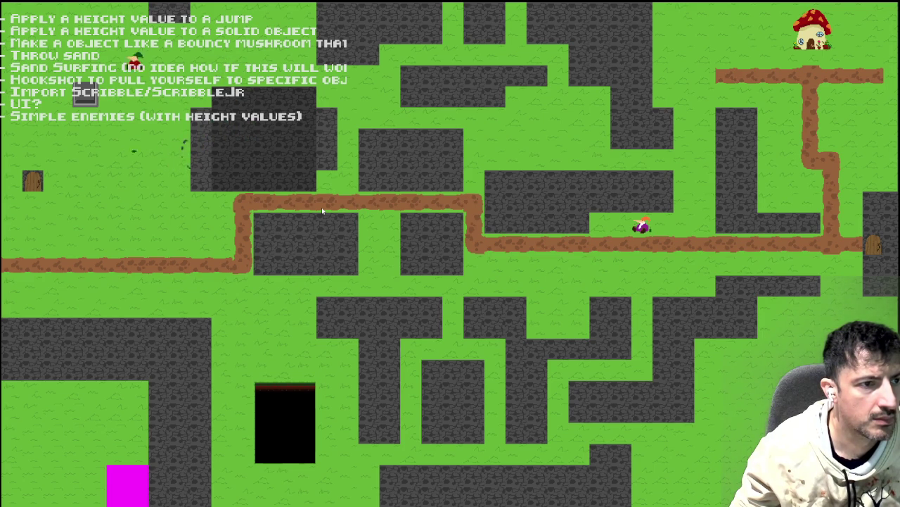
{"action": "key", "text": "Down"}
{"action": "key", "text": "Right"}
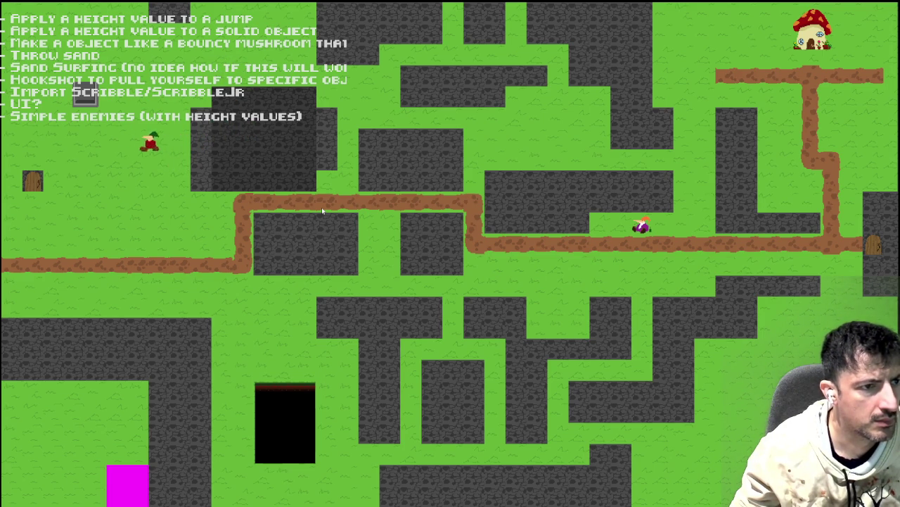
Step: Jump the player onto the dark wall block and up onto the upper block
{"action": "key", "text": "Right"}
{"action": "key", "text": "Left"}
{"action": "key", "text": "Right"}
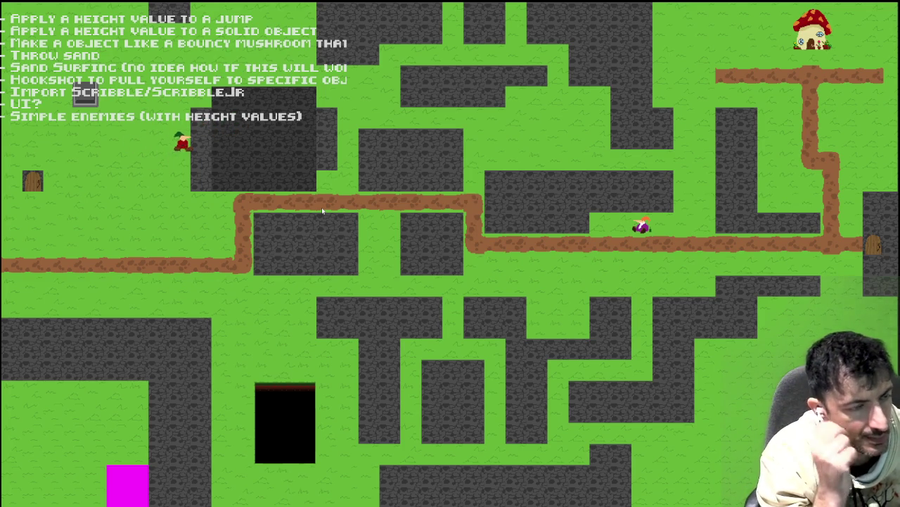
{"action": "key", "text": "Right"}
{"action": "key", "text": "Left"}
{"action": "key", "text": "Right"}
{"action": "key", "text": "Left"}
{"action": "key", "text": "Up"}
{"action": "key", "text": "Right"}
{"action": "key", "text": "Down"}
{"action": "key", "text": "Left"}
{"action": "key", "text": "Up"}
{"action": "key", "text": "Right"}
Step: Move the player down-left off the block, then close the game with Escape
{"action": "key", "text": "Down"}
{"action": "key", "text": "Left"}
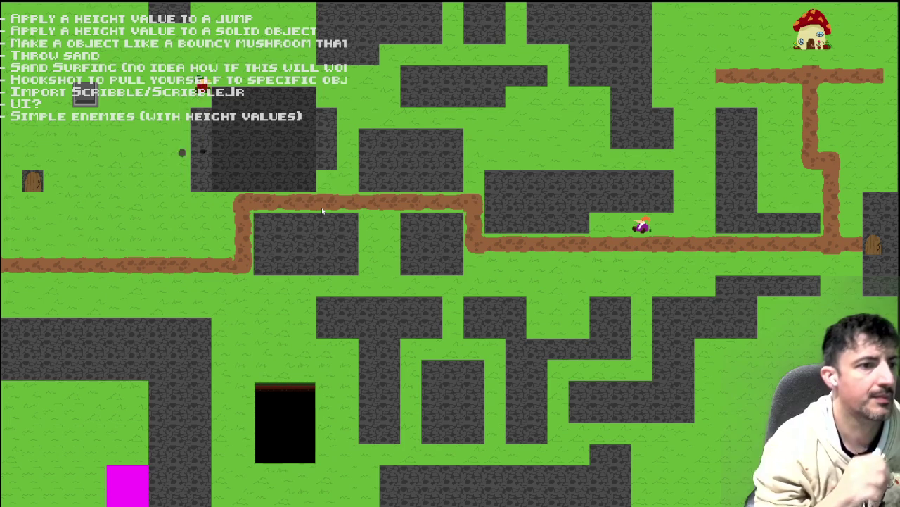
{"action": "key", "text": "Right"}
{"action": "key", "text": "Left"}
{"action": "key", "text": "Right"}
{"action": "key", "text": "Left"}
{"action": "key", "text": "Escape"}
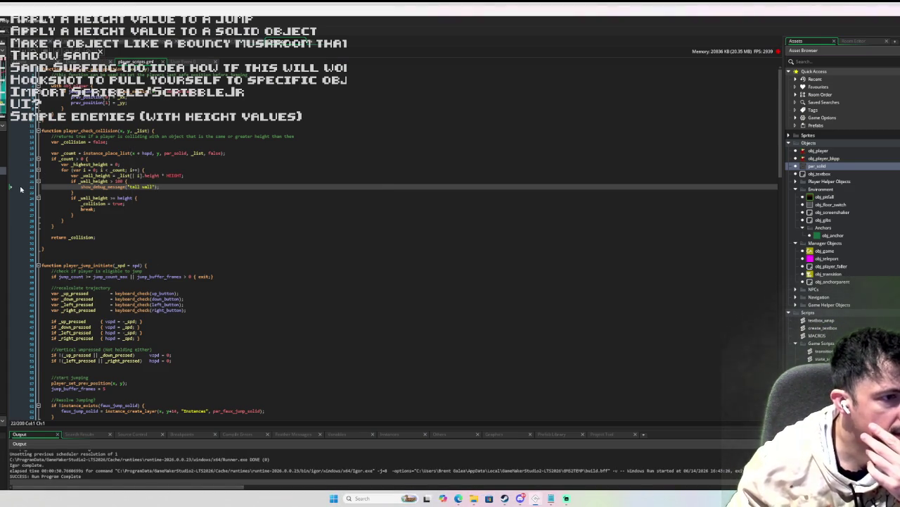
Step: Start a debug run, jump into the tall wall, and step through the paused collision check
{"action": "key", "text": "F5"}
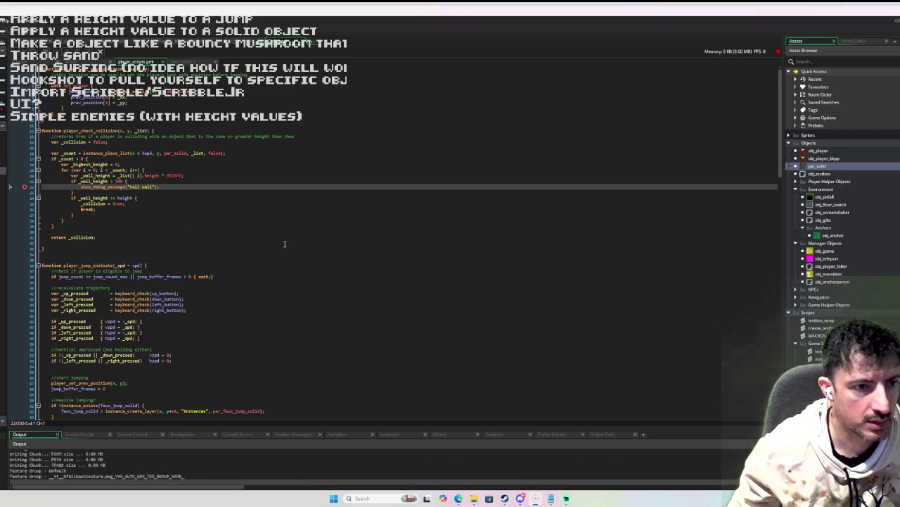
{"action": "key", "text": "Up+Right"}
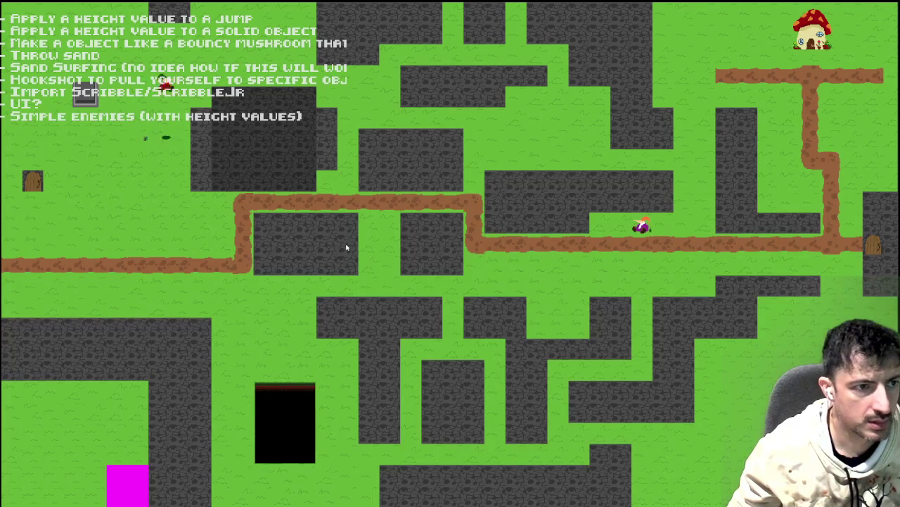
{"action": "key", "text": "Escape"}
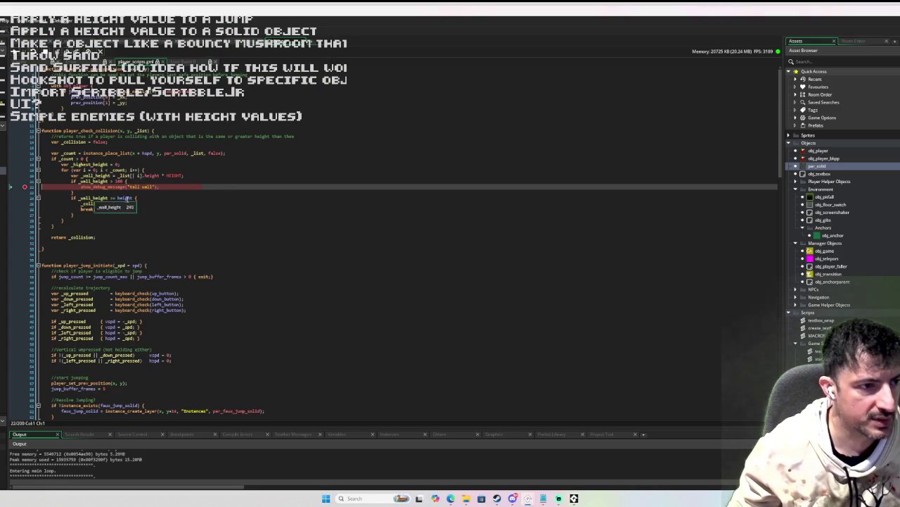
{"action": "key", "text": "F10"}
{"action": "key", "text": "F10"}
{"action": "key", "text": "F10"}
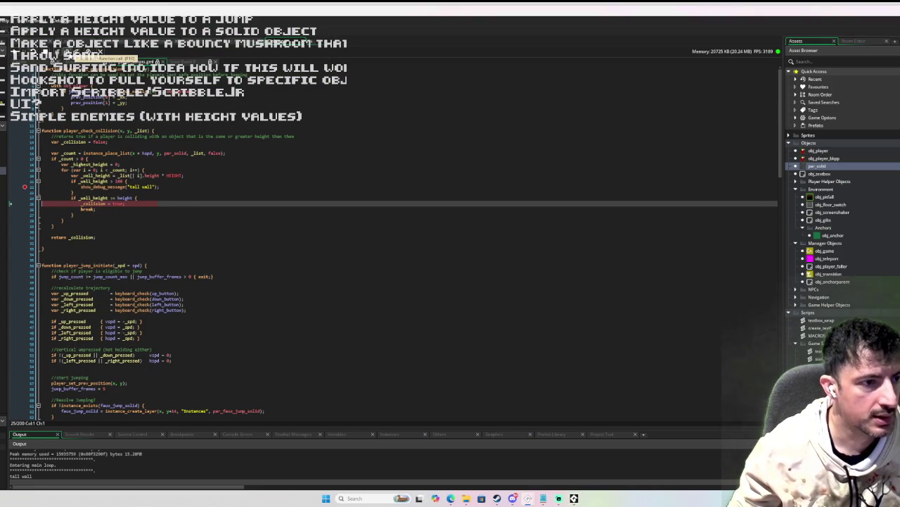
{"action": "key", "text": "F10"}
{"action": "key", "text": "F10"}
{"action": "key", "text": "F10"}
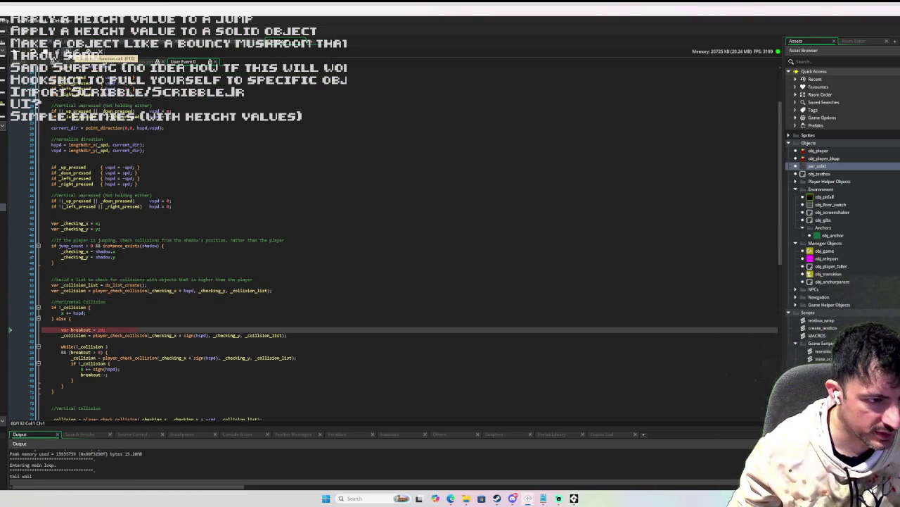
Step: Step over to the next collision call, inspect variable values, and step into the check
{"action": "scroll", "coordinate": [89, 220], "scroll_direction": "down", "scroll_amount": 4}
{"action": "scroll", "coordinate": [88, 220], "scroll_direction": "down", "scroll_amount": 4}
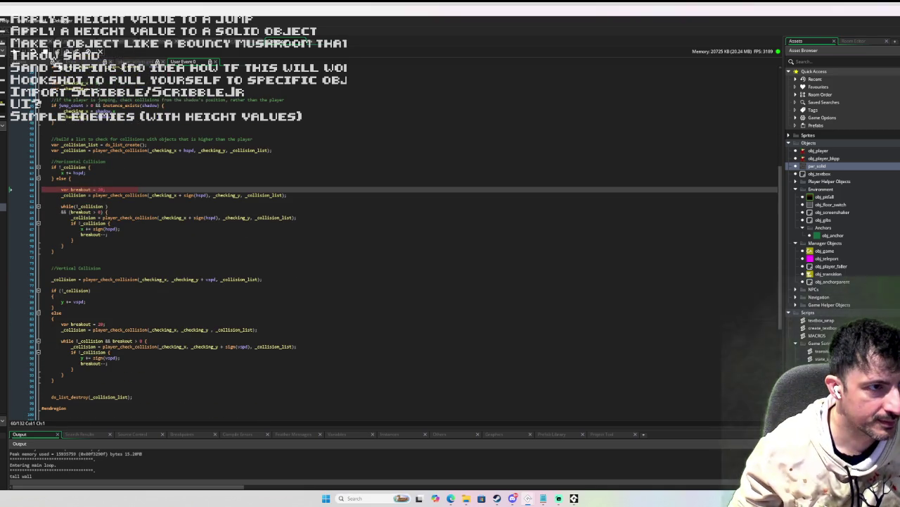
{"action": "left_click", "coordinate": [64, 51]}
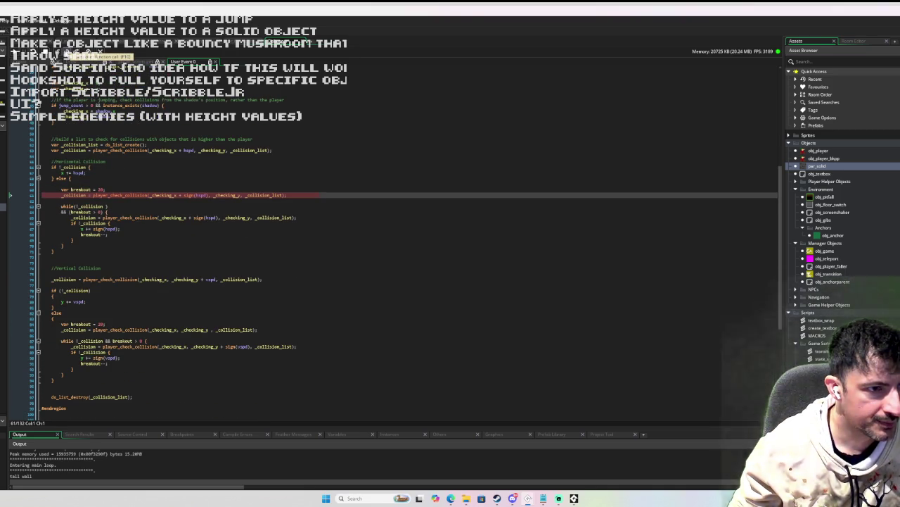
{"action": "mouse_move", "coordinate": [189, 195]}
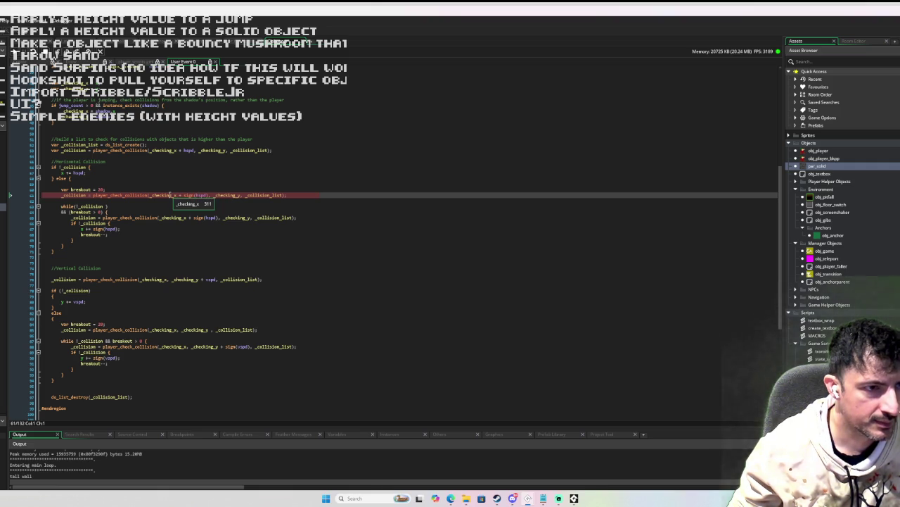
{"action": "mouse_move", "coordinate": [164, 149]}
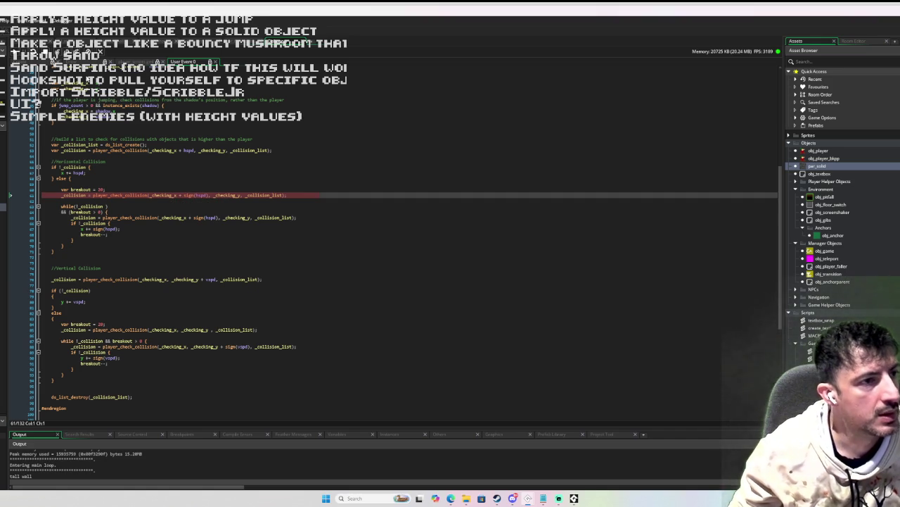
{"action": "key", "text": "F11"}
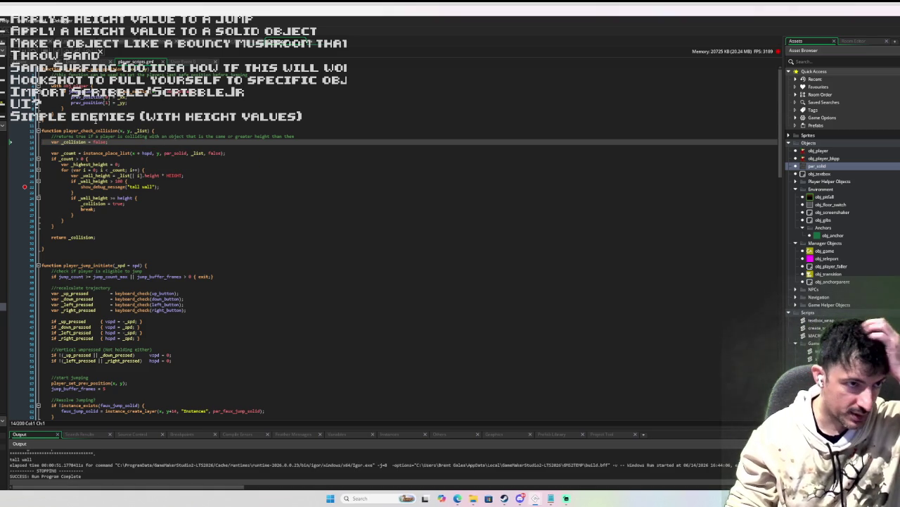
Step: Rename the function header's x and y parameters to _xx and _yy
{"action": "left_click", "coordinate": [124, 130]}
{"action": "key", "text": "Left"}
{"action": "type", "text": "_"}
{"action": "key", "text": "Right"}
{"action": "key", "text": "Right"}
{"action": "key", "text": "Right"}
{"action": "type", "text": "_"}
{"action": "key", "text": "Right"}
{"action": "key", "text": "Right"}
{"action": "key", "text": "Right"}
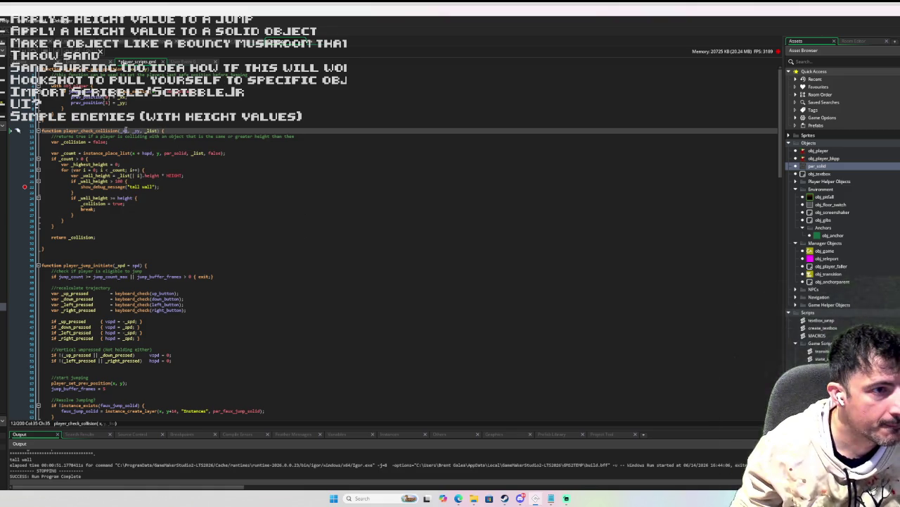
Step: Pass _xx and _yy into instance_place_list, remove the tall-wall breakpoint, and rerun the game
{"action": "double_click", "coordinate": [143, 153]}
{"action": "type", "text": "_xx"}
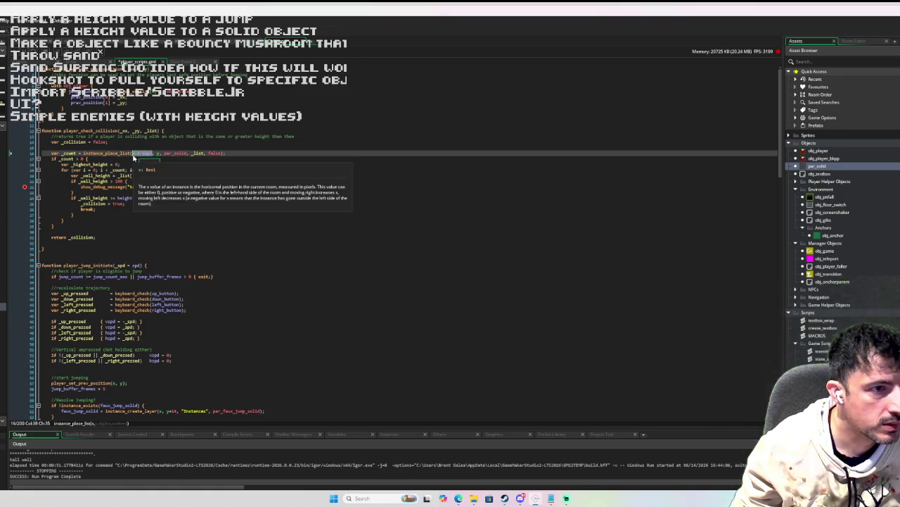
{"action": "key", "text": "Up"}
{"action": "key", "text": "Up"}
{"action": "key", "text": "Right"}
{"action": "double_click", "coordinate": [147, 152]}
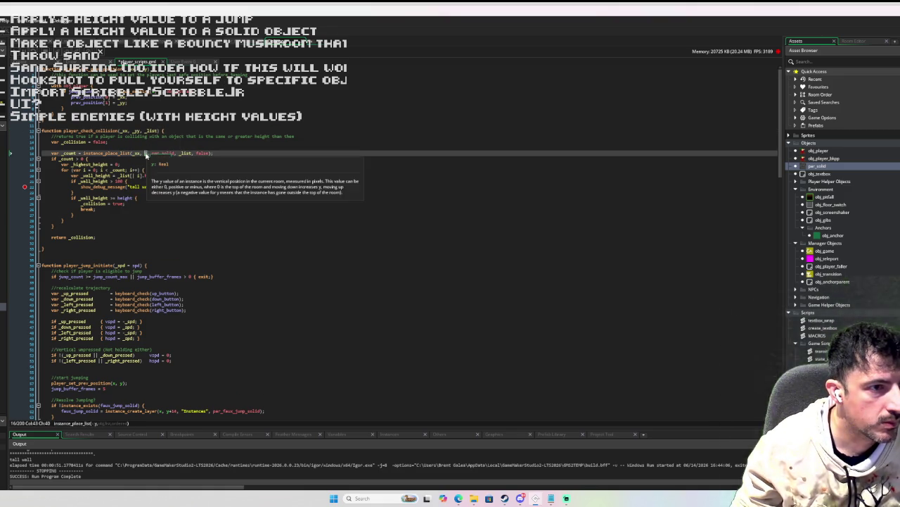
{"action": "type", "text": "_yy,"}
{"action": "left_click", "coordinate": [24, 187]}
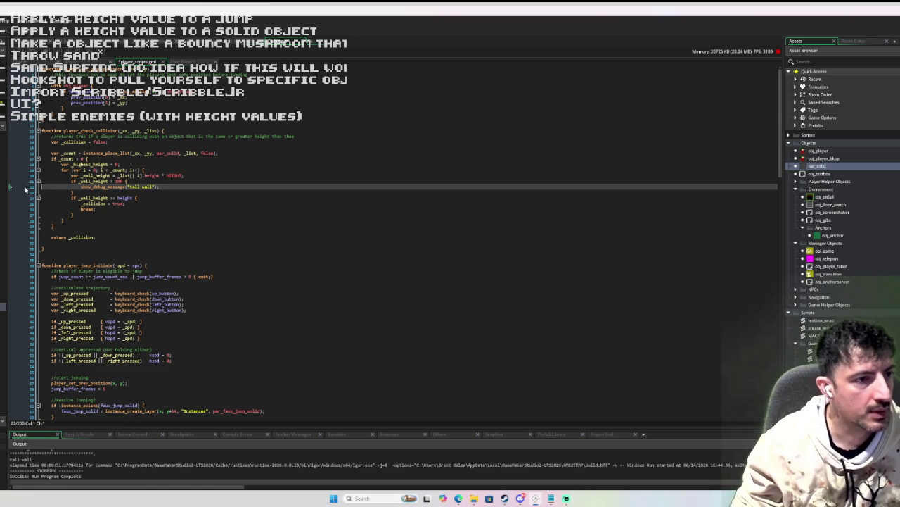
{"action": "key", "text": "F5"}
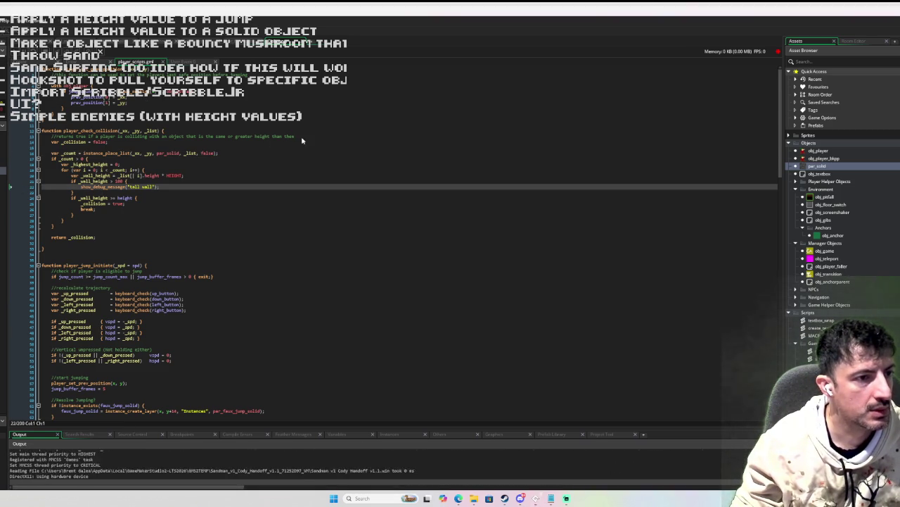
Step: Jump onto the dark block, then leap left at the tall wall until the breakpoint halts the game
{"action": "key", "text": "Right"}
{"action": "key", "text": "space"}
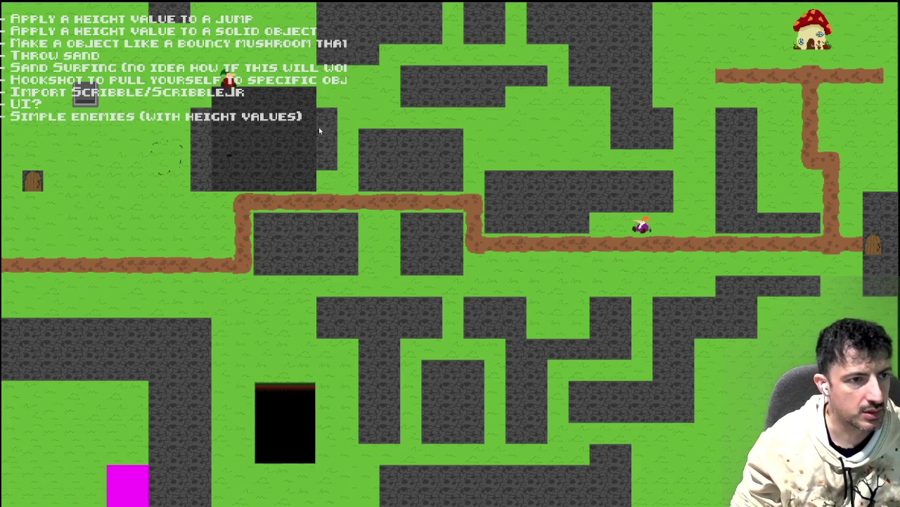
{"action": "key", "text": "Left"}
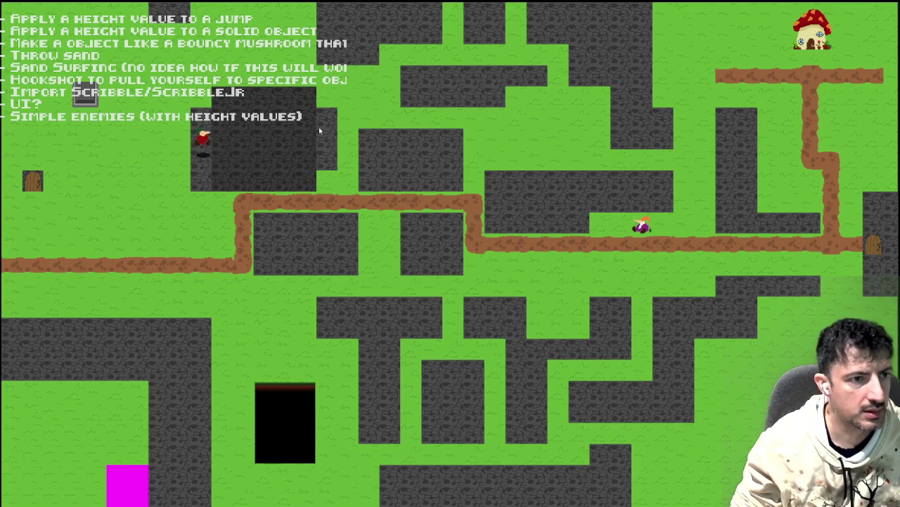
{"action": "key", "text": "space"}
{"action": "key", "text": "Left"}
{"action": "key", "text": "space"}
{"action": "key", "text": "Right"}
{"action": "key", "text": "Left"}
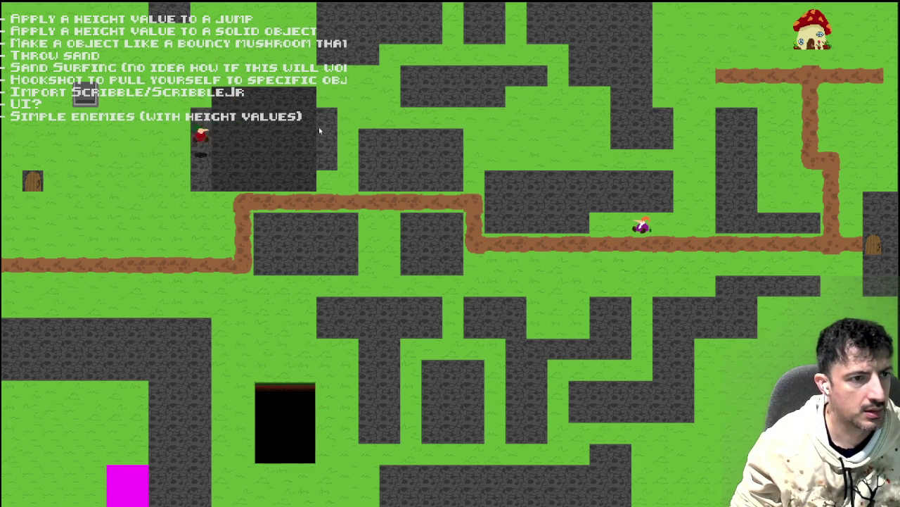
{"action": "key", "text": "Escape"}
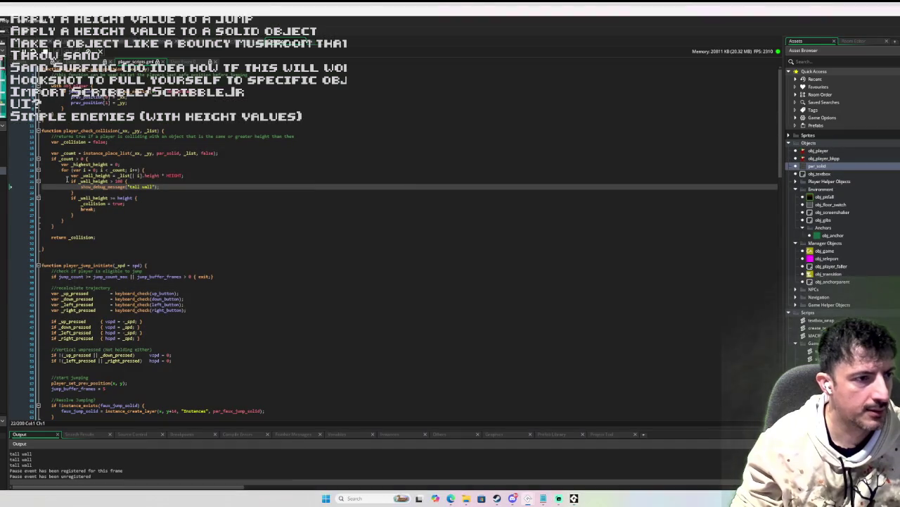
Step: Hit the tall wall again, step out to the caller, and advance to the next collision call
{"action": "key", "text": "Left"}
{"action": "key", "text": "space"}
{"action": "key", "text": "Right"}
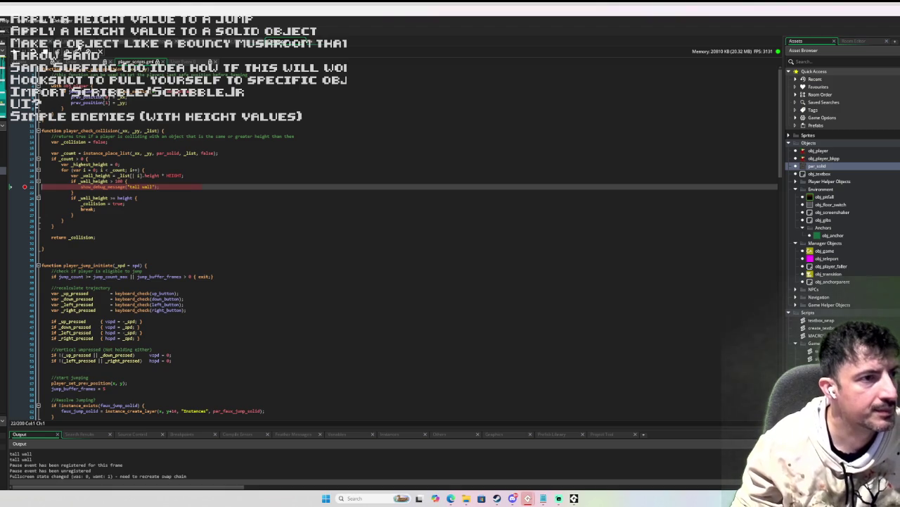
{"action": "key", "text": "shift+F11"}
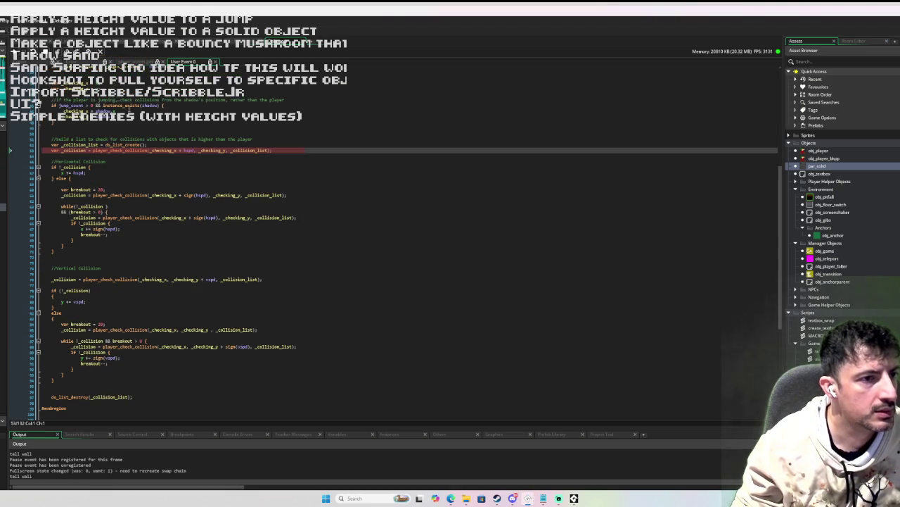
{"action": "mouse_move", "coordinate": [172, 152]}
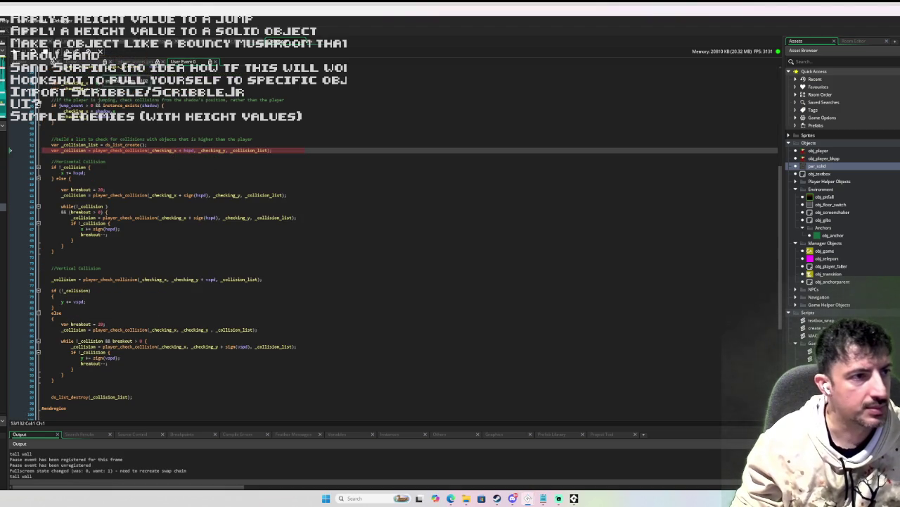
{"action": "left_click", "coordinate": [65, 49]}
{"action": "left_click", "coordinate": [65, 49]}
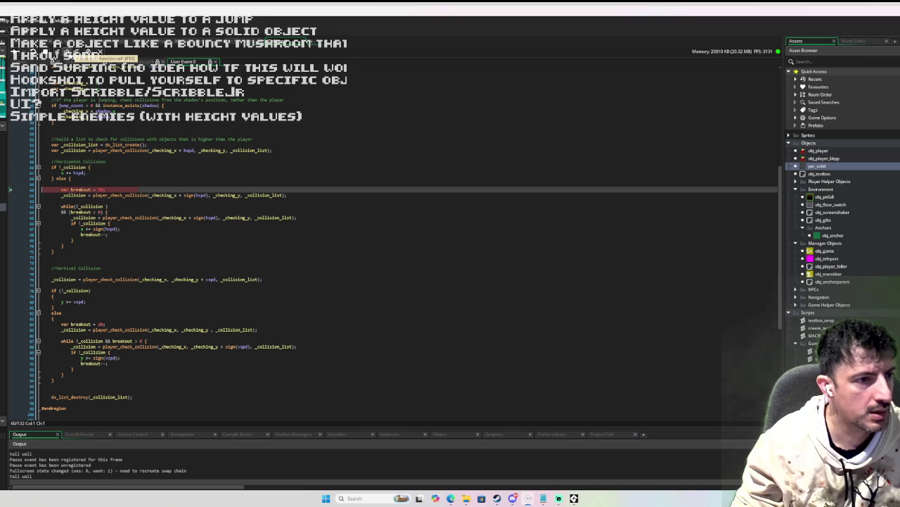
{"action": "left_click", "coordinate": [64, 49]}
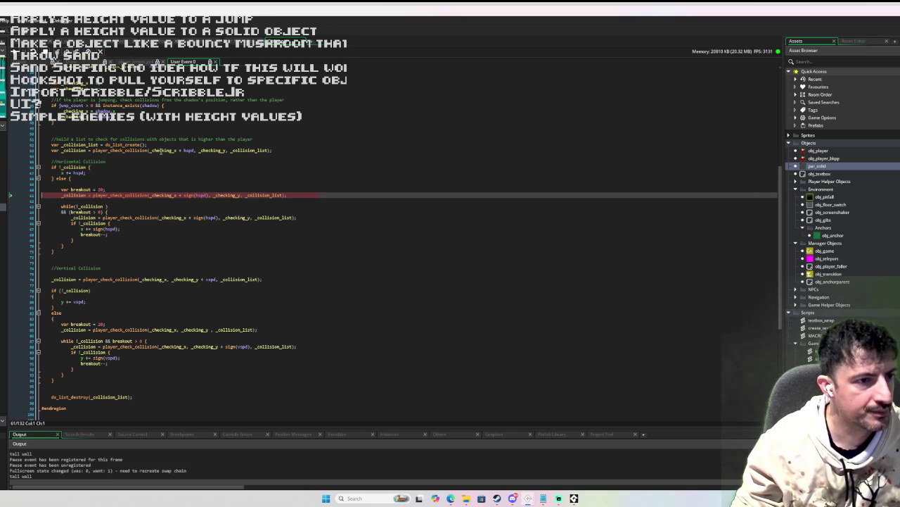
{"action": "mouse_move", "coordinate": [169, 196]}
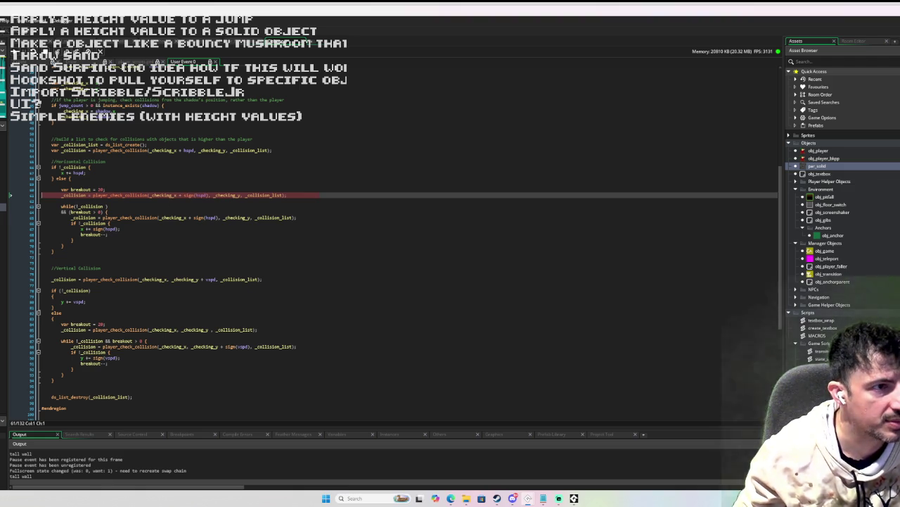
Step: Step into player_check_collision and advance past the _collision initialisation to the wall loop
{"action": "left_click", "coordinate": [64, 52]}
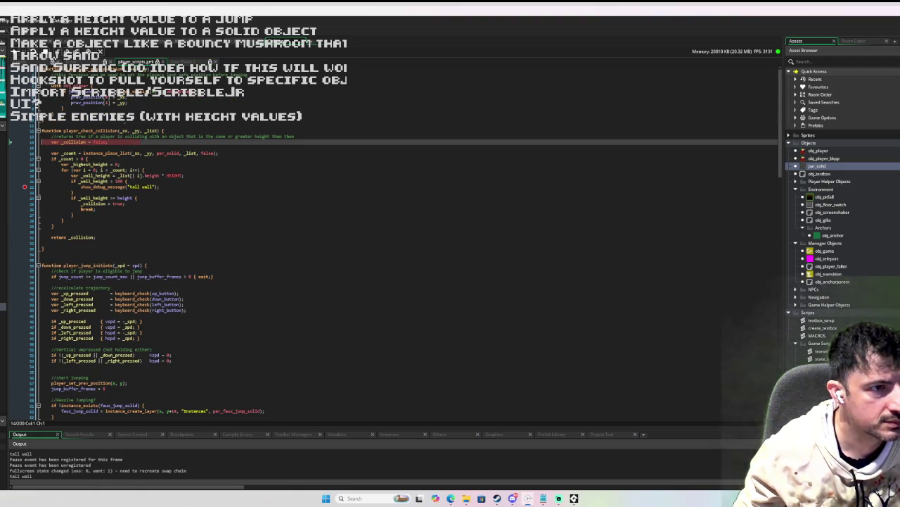
{"action": "left_click", "coordinate": [70, 52]}
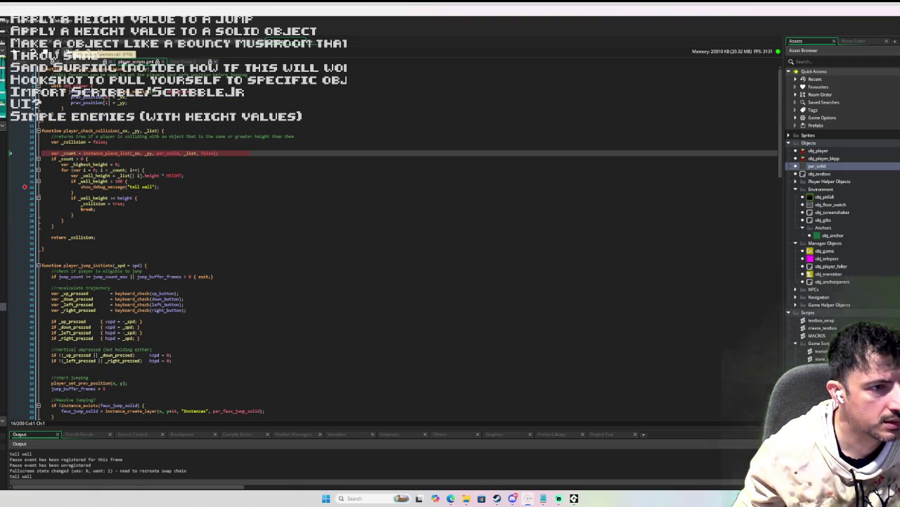
{"action": "mouse_move", "coordinate": [133, 153]}
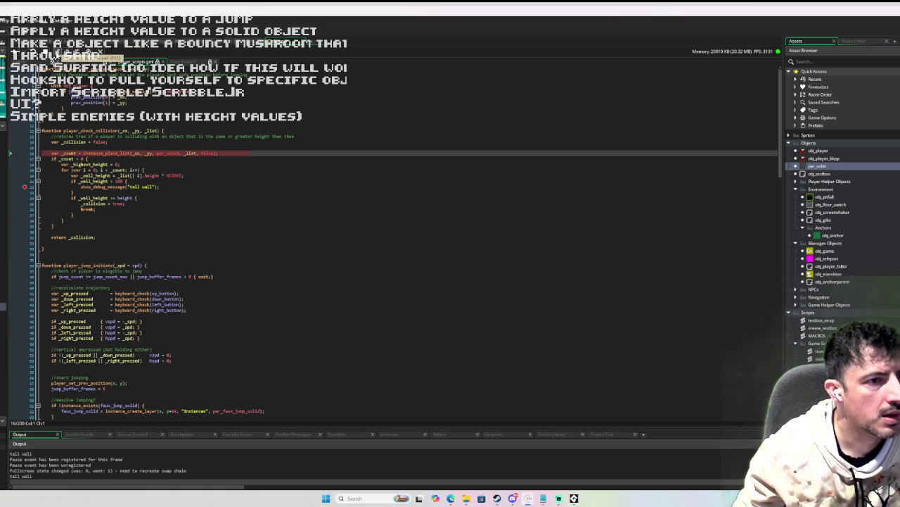
{"action": "left_click", "coordinate": [57, 56]}
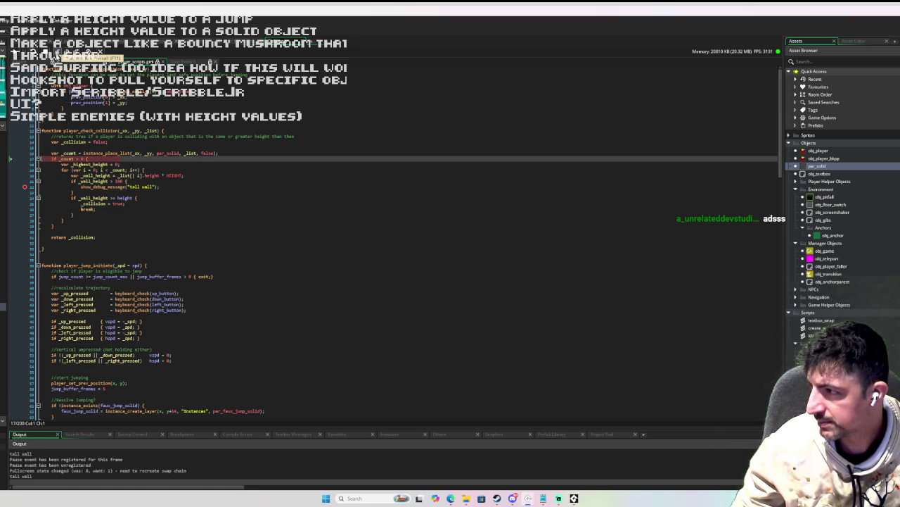
{"action": "left_click", "coordinate": [42, 164]}
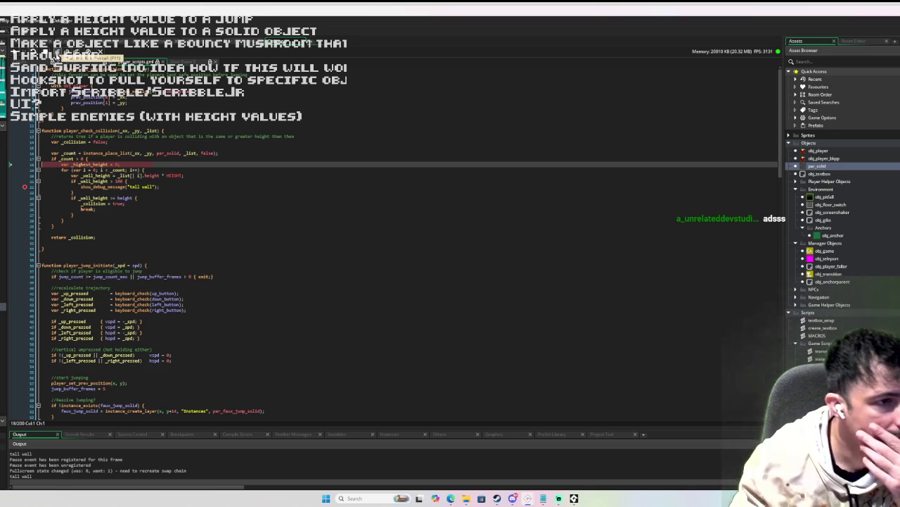
{"action": "key", "text": "F10"}
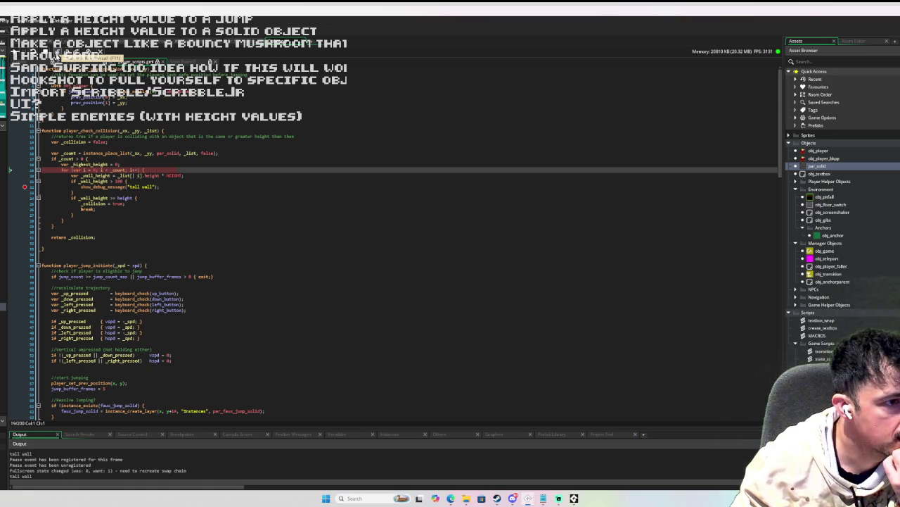
Step: Step through the wall height check, setting _collision to true, and return to the caller
{"action": "left_click", "coordinate": [57, 52]}
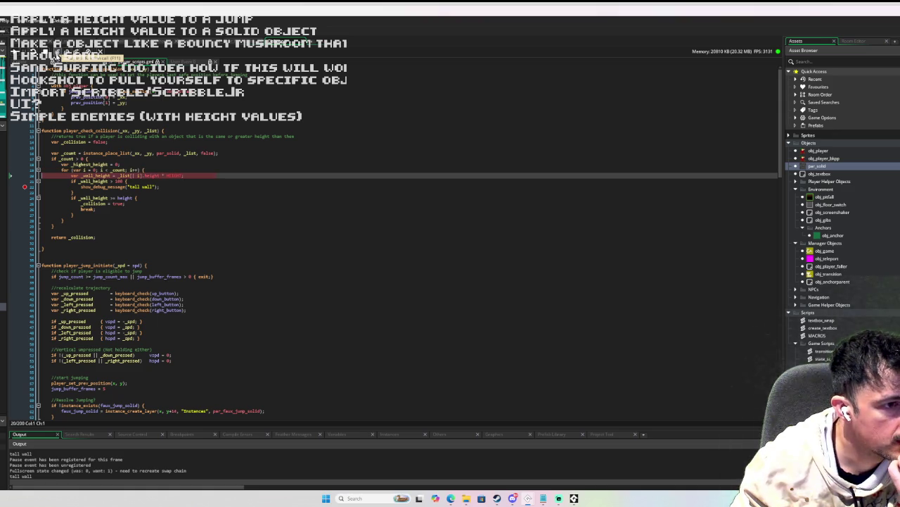
{"action": "left_click", "coordinate": [57, 52]}
{"action": "left_click", "coordinate": [57, 52]}
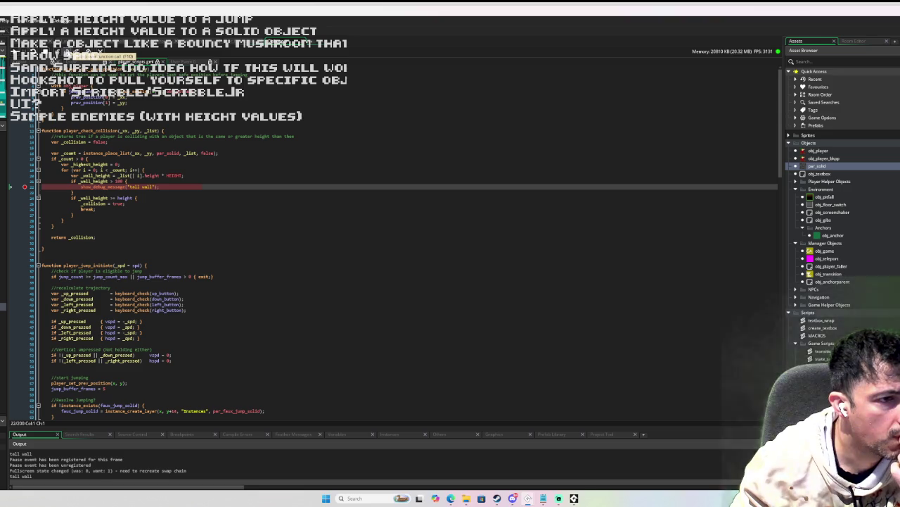
{"action": "left_click", "coordinate": [67, 51]}
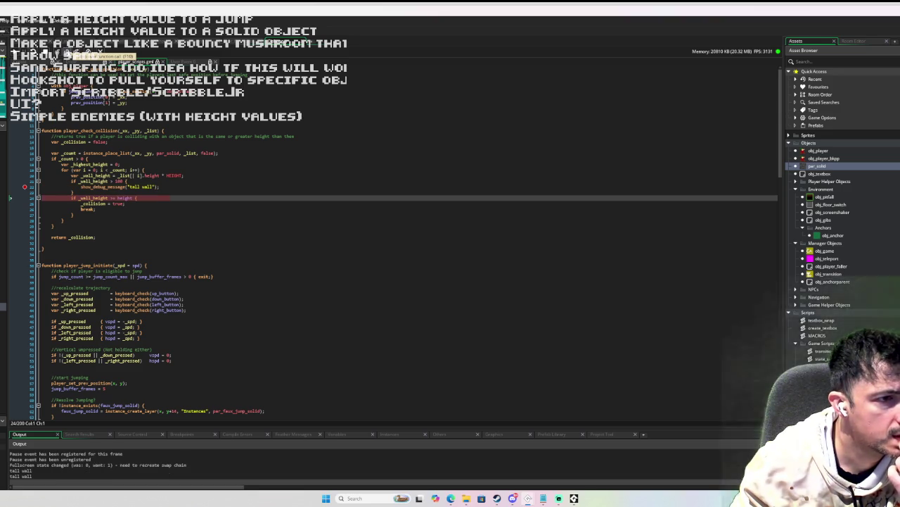
{"action": "left_click", "coordinate": [67, 51]}
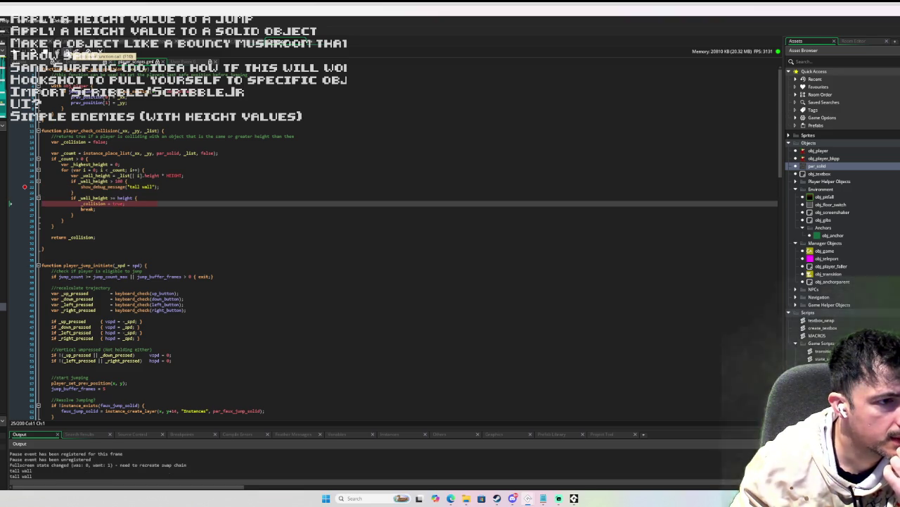
{"action": "left_click", "coordinate": [67, 52]}
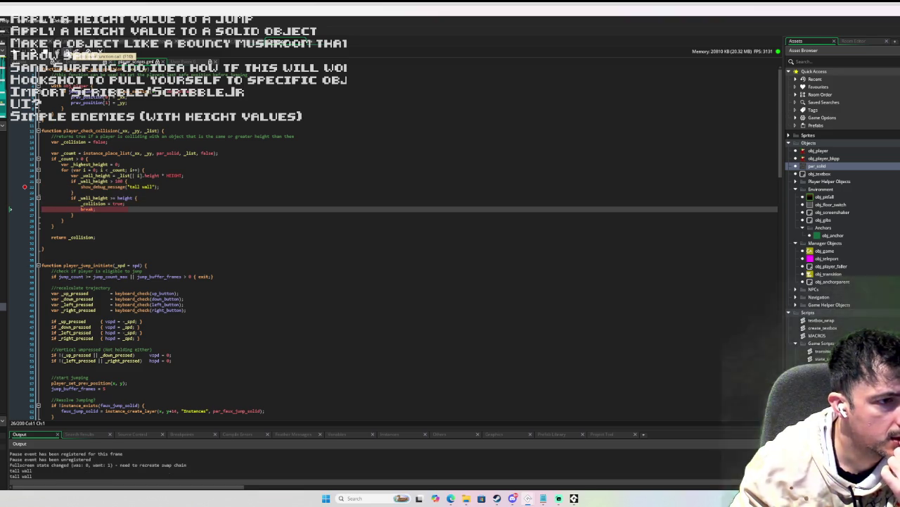
{"action": "left_click", "coordinate": [67, 52]}
{"action": "left_click", "coordinate": [67, 51]}
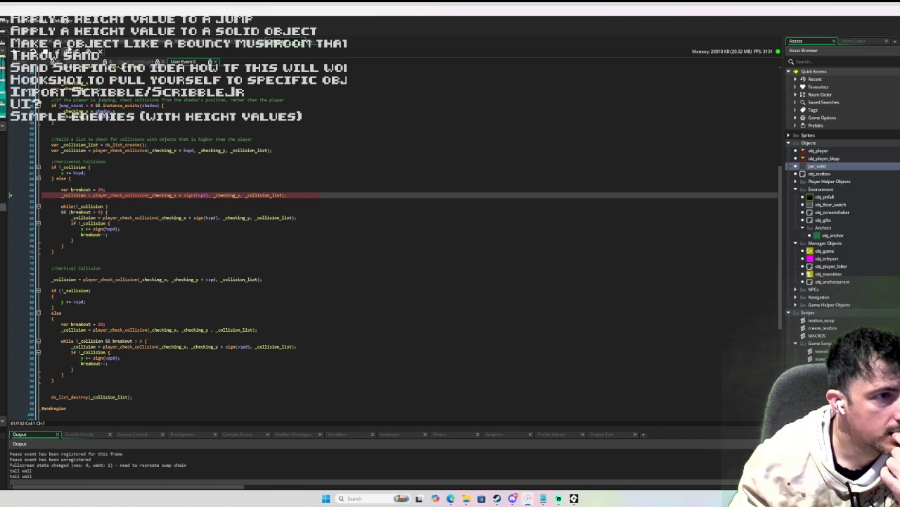
Step: Step through the while condition and breakout assignment to the vertical collision while loop
{"action": "left_click", "coordinate": [66, 51]}
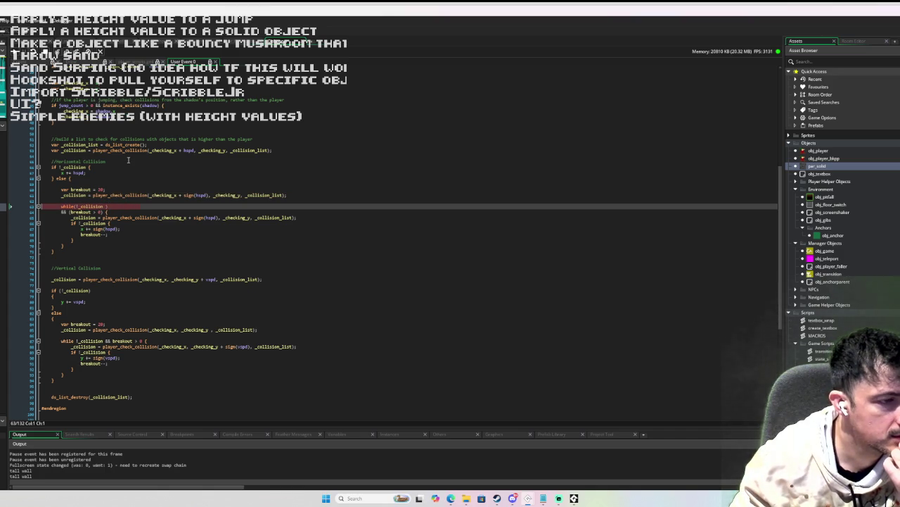
{"action": "mouse_move", "coordinate": [74, 195]}
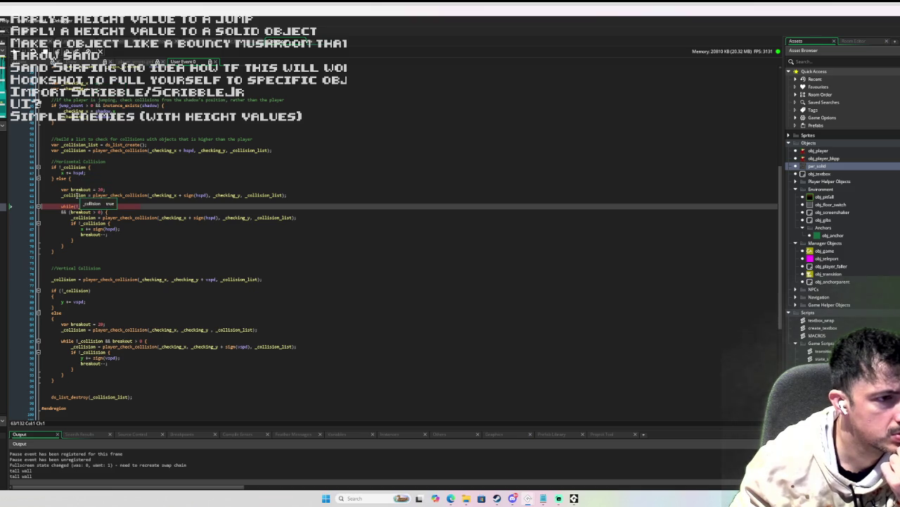
{"action": "left_click", "coordinate": [66, 52]}
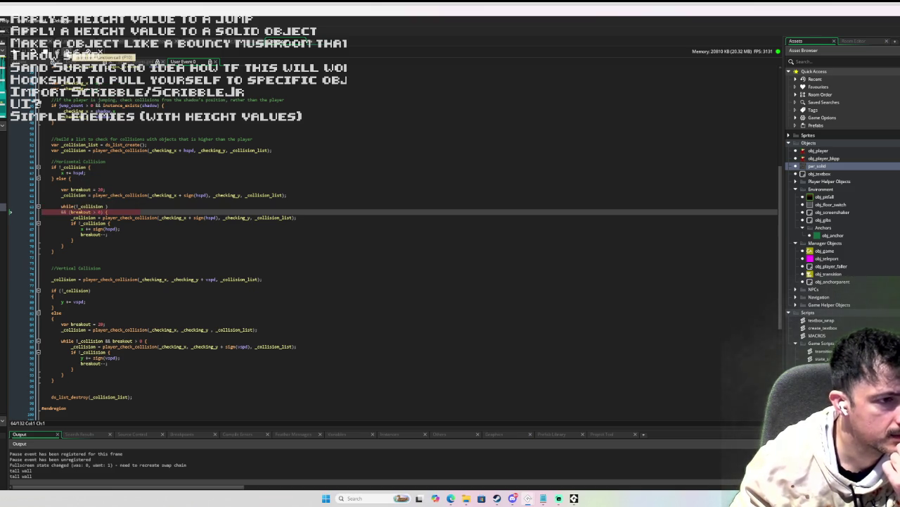
{"action": "left_click", "coordinate": [66, 52]}
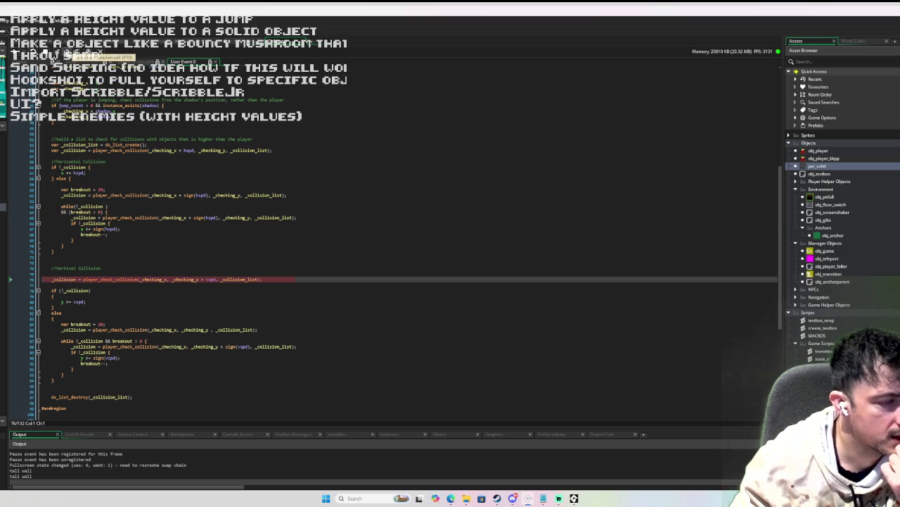
{"action": "left_click", "coordinate": [67, 52]}
{"action": "left_click", "coordinate": [66, 52]}
{"action": "left_click", "coordinate": [66, 52]}
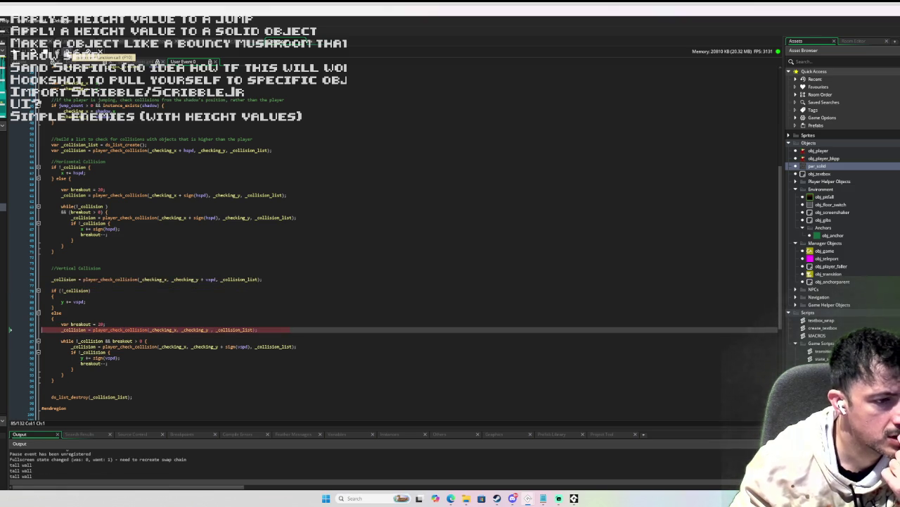
{"action": "left_click", "coordinate": [66, 52]}
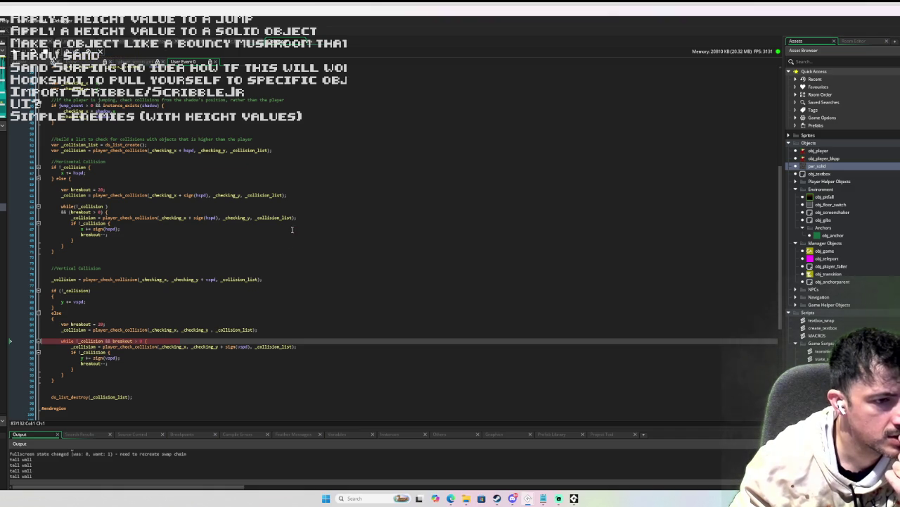
Step: Inspect the vertical loop's variables, step past it, and resume until the breakpoint
{"action": "mouse_move", "coordinate": [200, 330]}
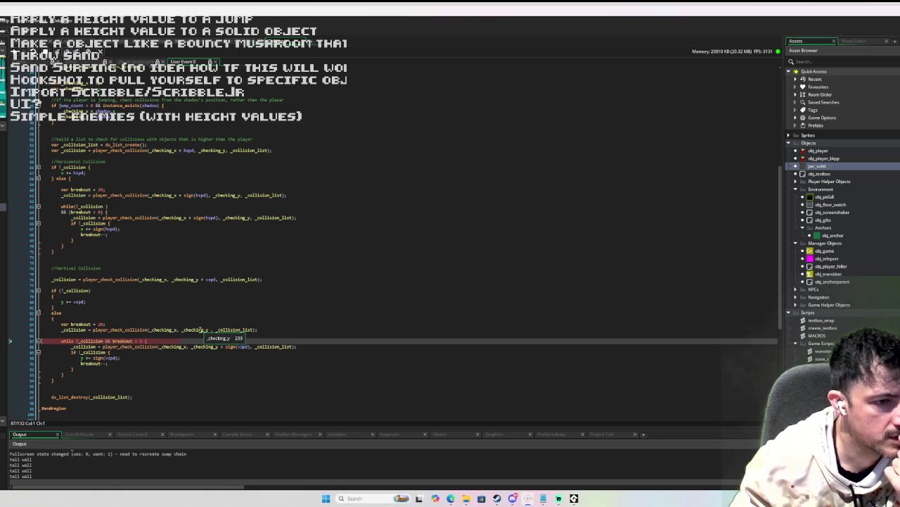
{"action": "mouse_move", "coordinate": [241, 346]}
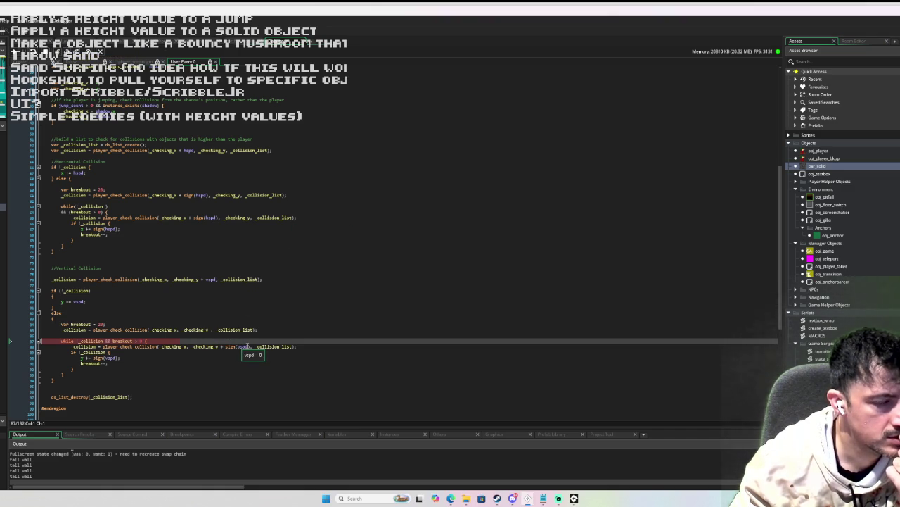
{"action": "mouse_move", "coordinate": [156, 329]}
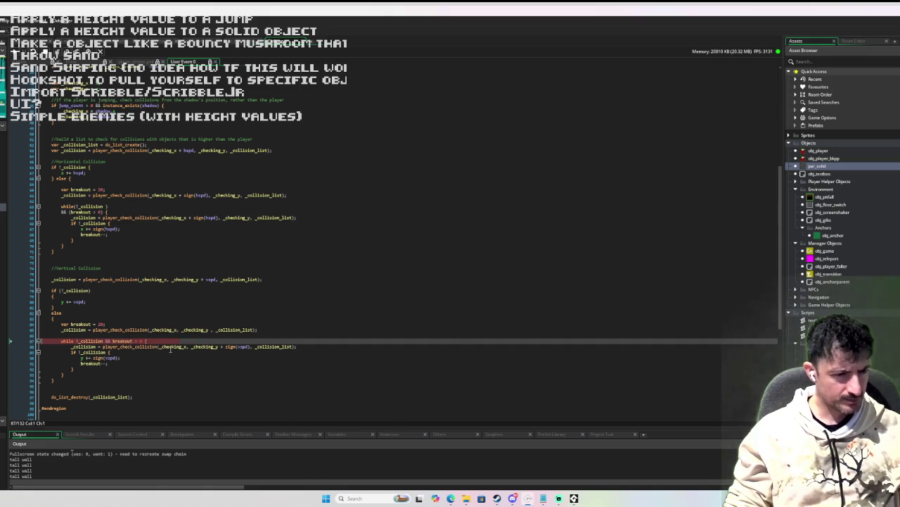
{"action": "mouse_move", "coordinate": [208, 347]}
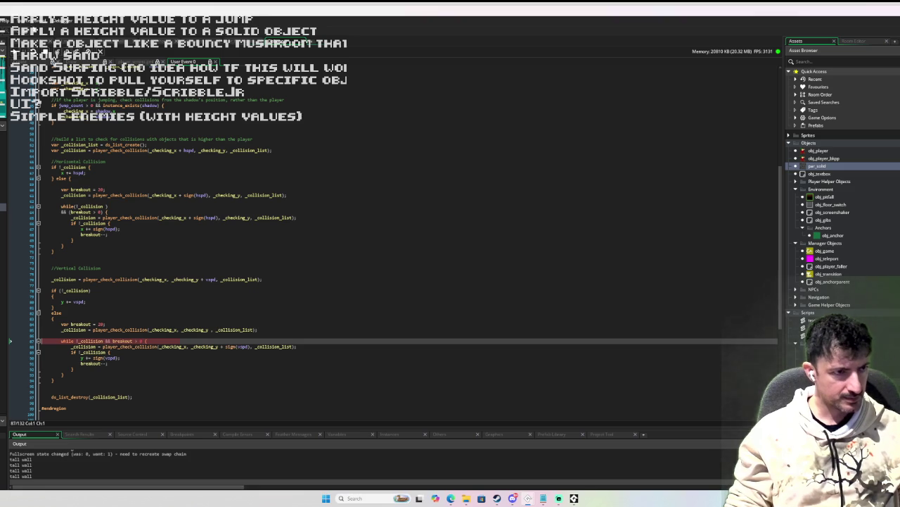
{"action": "left_click", "coordinate": [67, 51]}
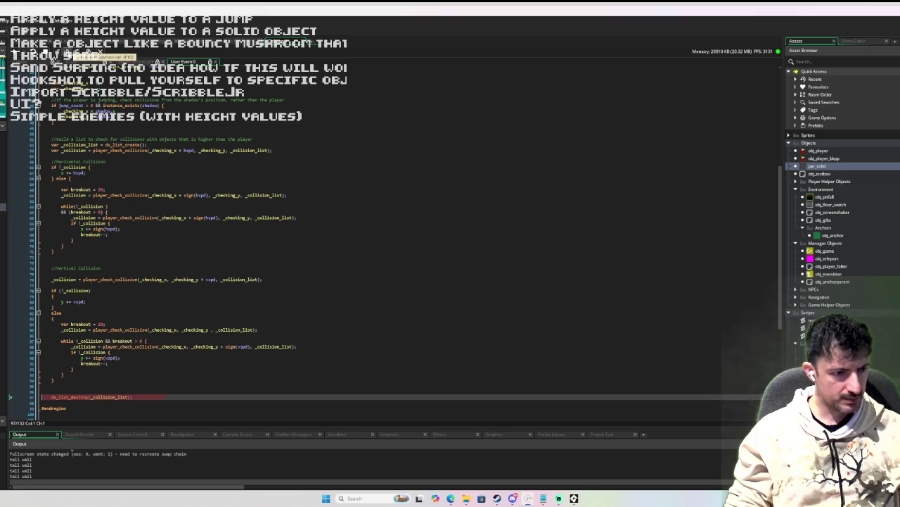
{"action": "left_click", "coordinate": [67, 50]}
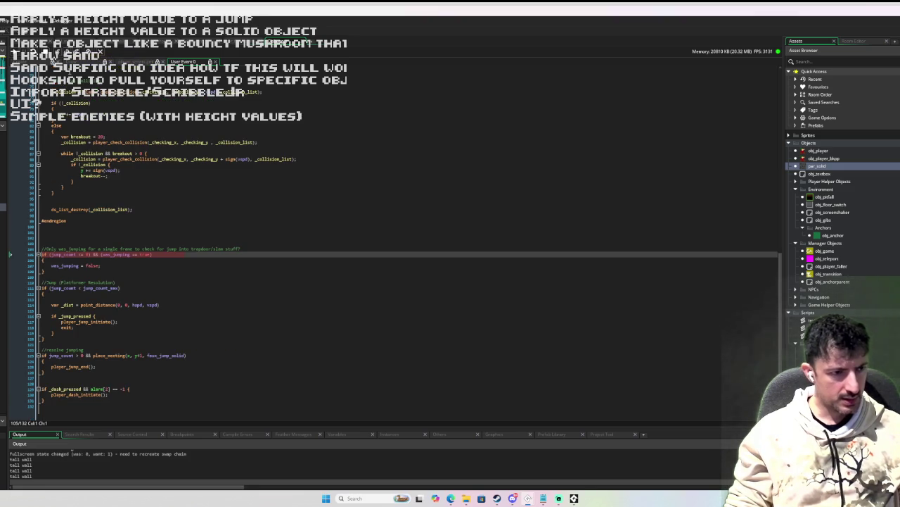
{"action": "key", "text": "F5"}
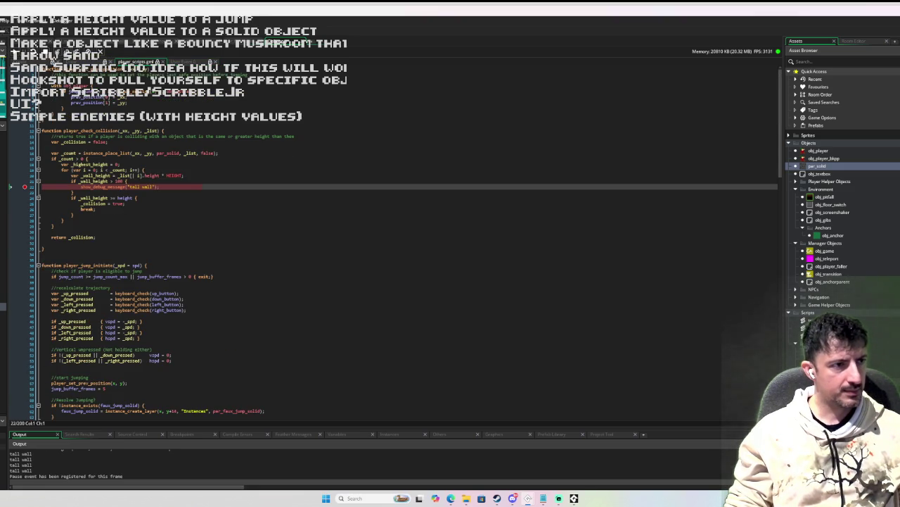
Step: Rebuild and run Sandman, then jump the player right onto the dark wall block against the tall wall
{"action": "key", "text": "shift+F5"}
{"action": "key", "text": "F5"}
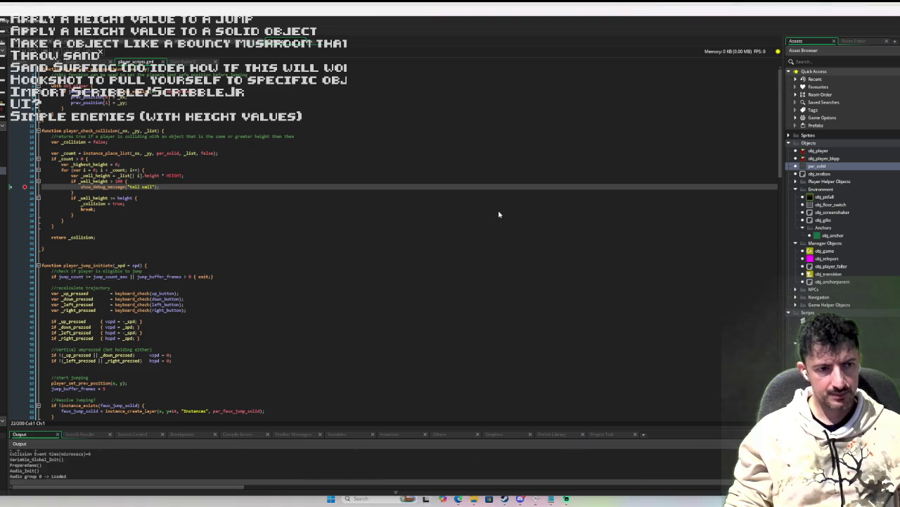
{"action": "key", "text": "Right"}
{"action": "key", "text": "space"}
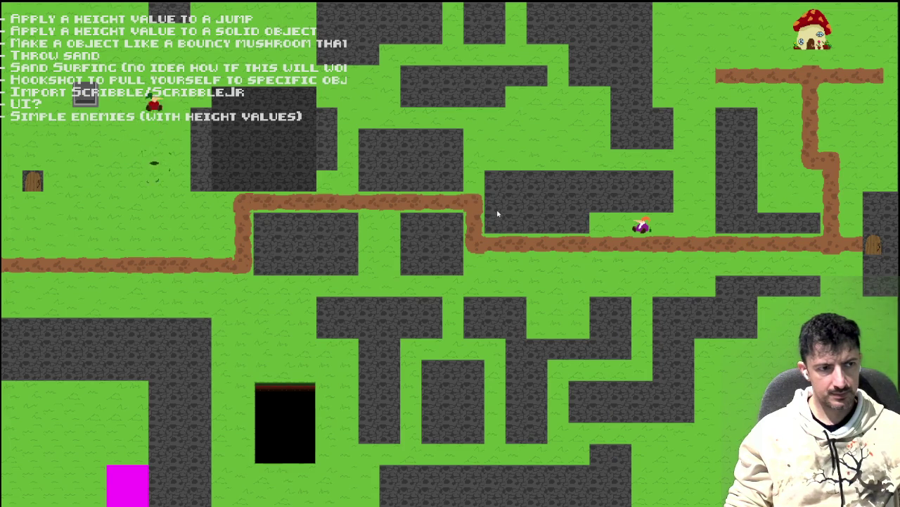
{"action": "key", "text": "Right"}
{"action": "key", "text": "space"}
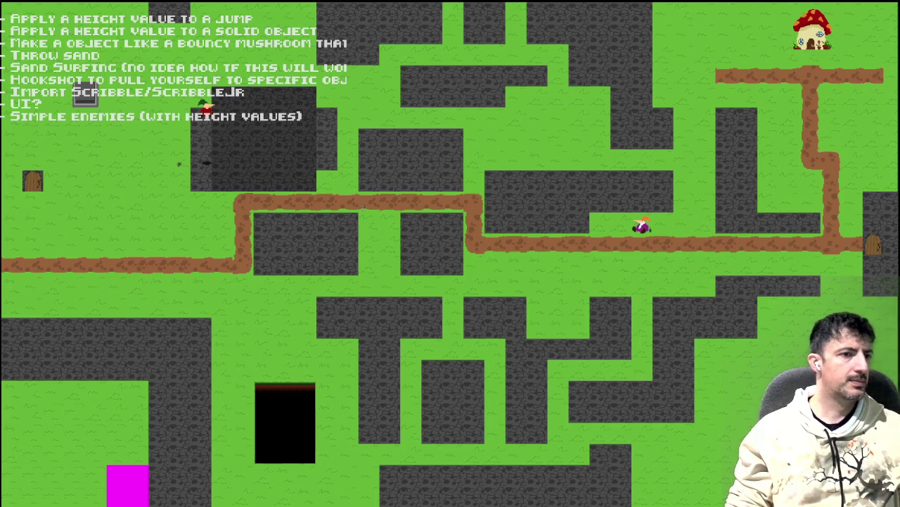
{"action": "key", "text": "Right"}
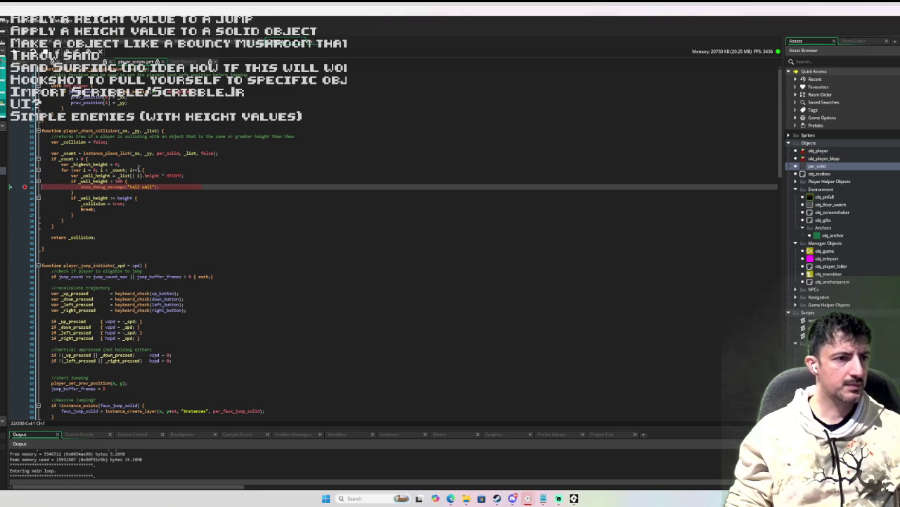
Step: Step out of player_check_collision back to the caller and on to the horizontal collision check
{"action": "mouse_move", "coordinate": [136, 153]}
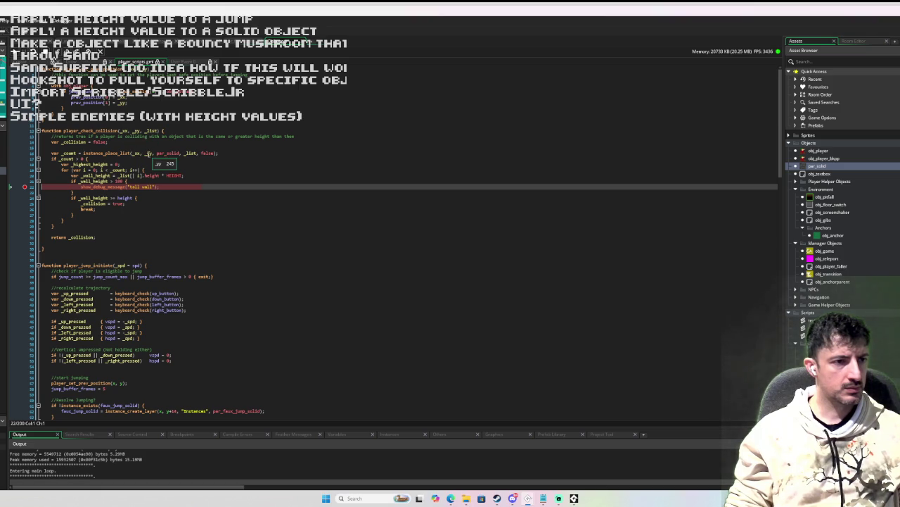
{"action": "left_click", "coordinate": [76, 53]}
{"action": "left_click", "coordinate": [76, 52]}
Step: Step over the collision assignment and breakout counter setup to the horizontal collision loop
{"action": "mouse_move", "coordinate": [157, 135]}
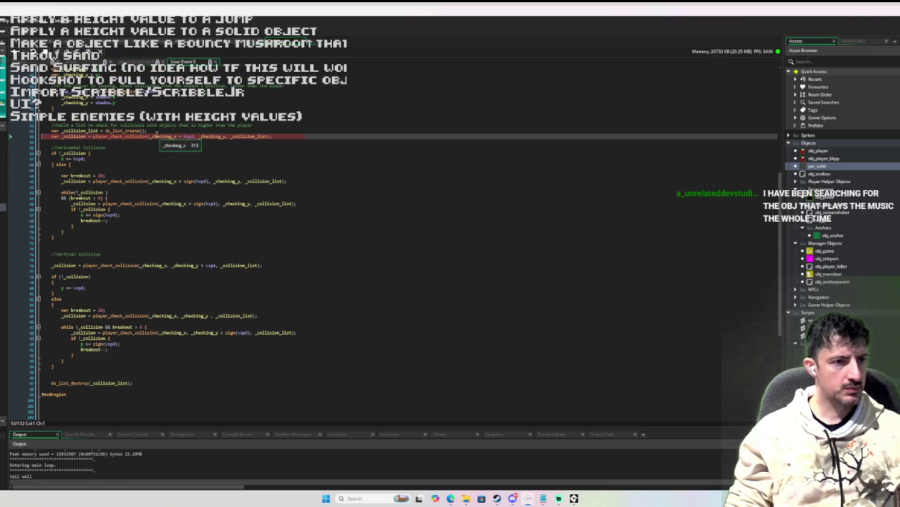
{"action": "mouse_move", "coordinate": [188, 136]}
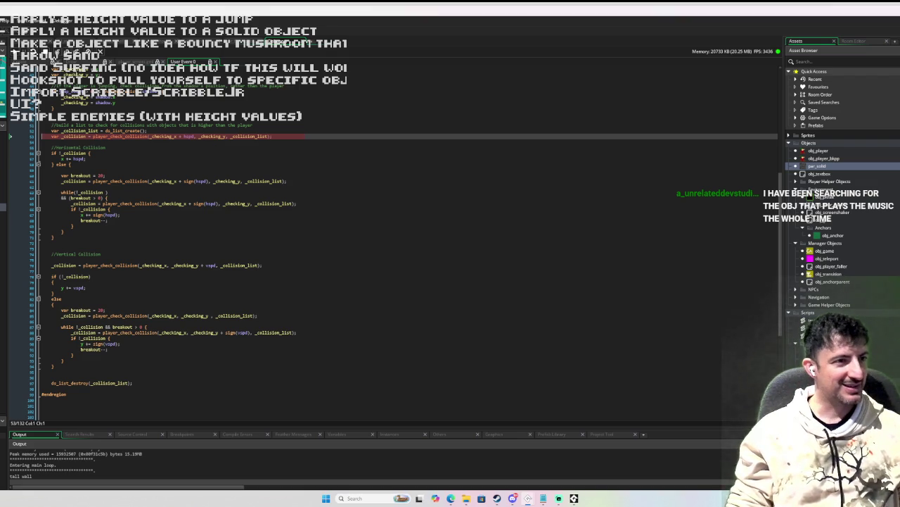
{"action": "key", "text": "F10"}
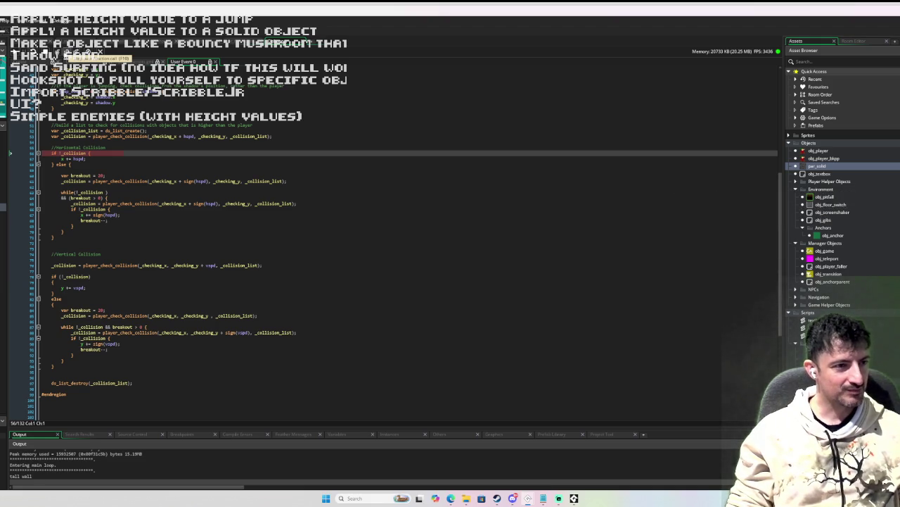
{"action": "key", "text": "F10"}
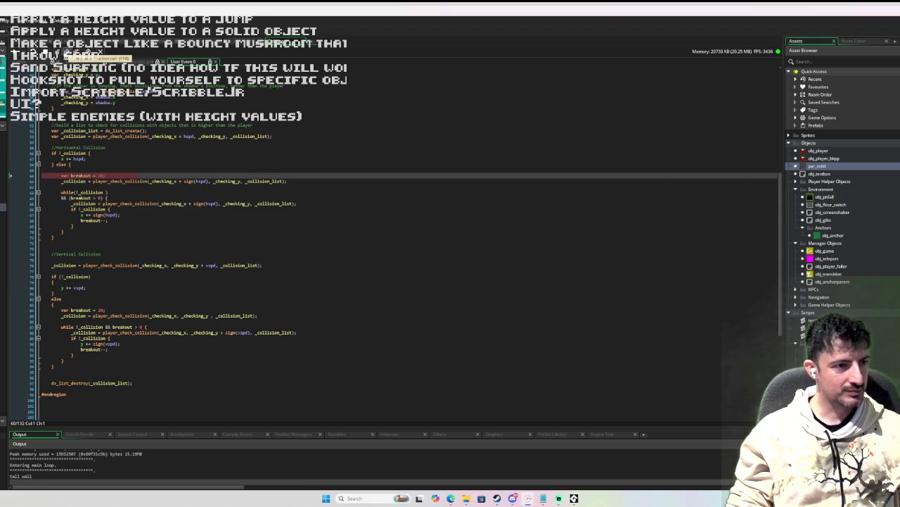
{"action": "key", "text": "F10"}
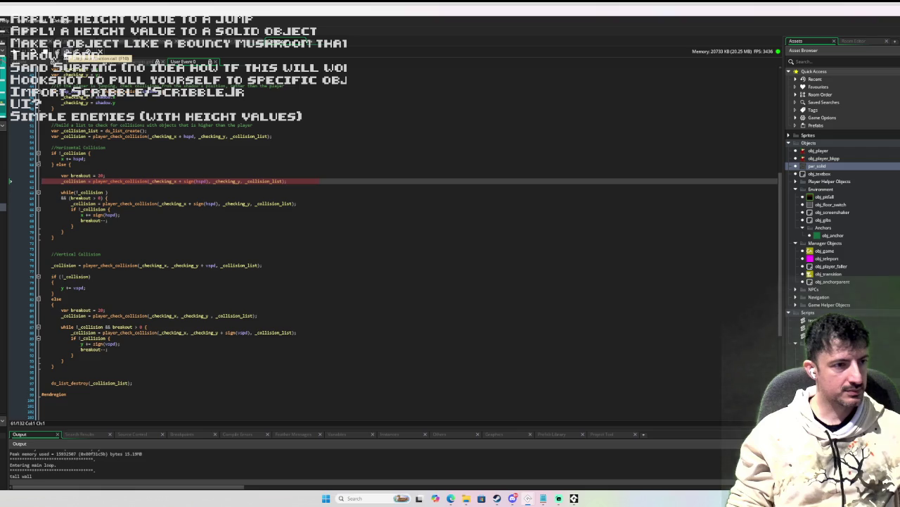
{"action": "key", "text": "F10"}
Step: Read the horizontal loop's variable values, then advance to the vertical collision check
{"action": "mouse_move", "coordinate": [73, 183]}
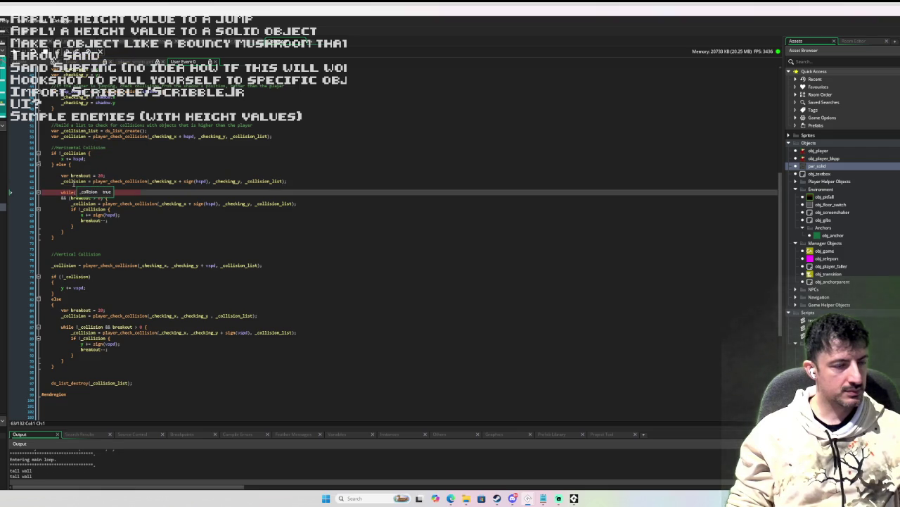
{"action": "mouse_move", "coordinate": [170, 181]}
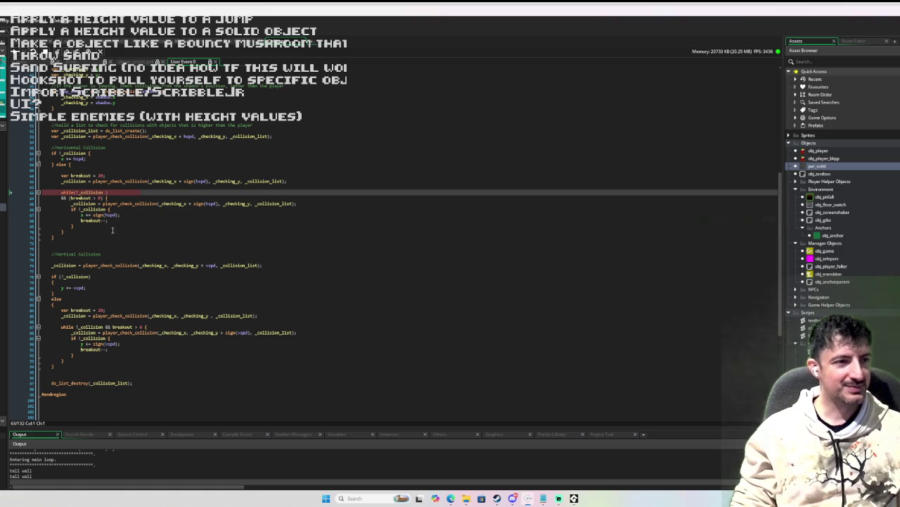
{"action": "mouse_move", "coordinate": [102, 209]}
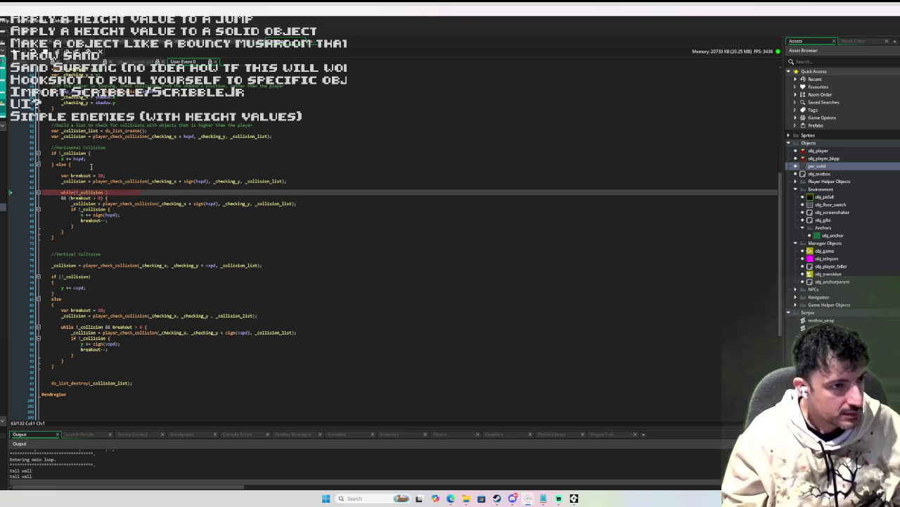
{"action": "mouse_move", "coordinate": [78, 282]}
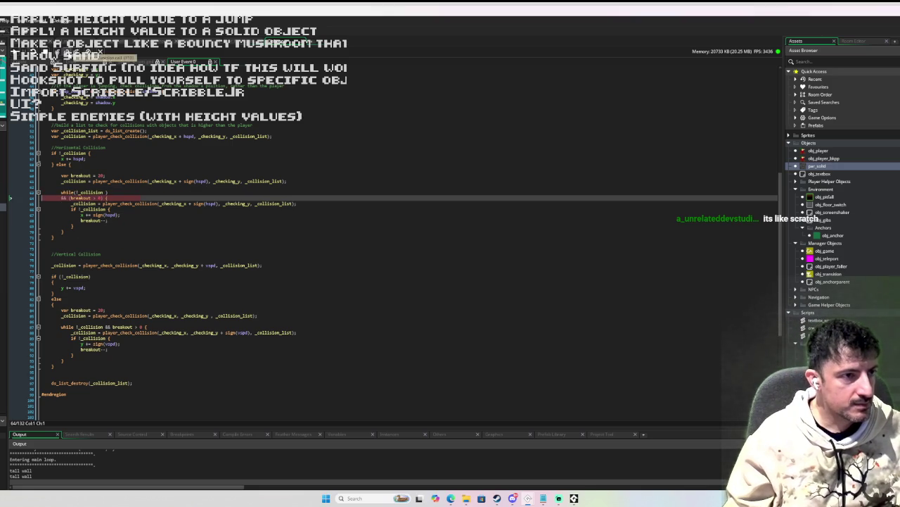
{"action": "left_click", "coordinate": [79, 52]}
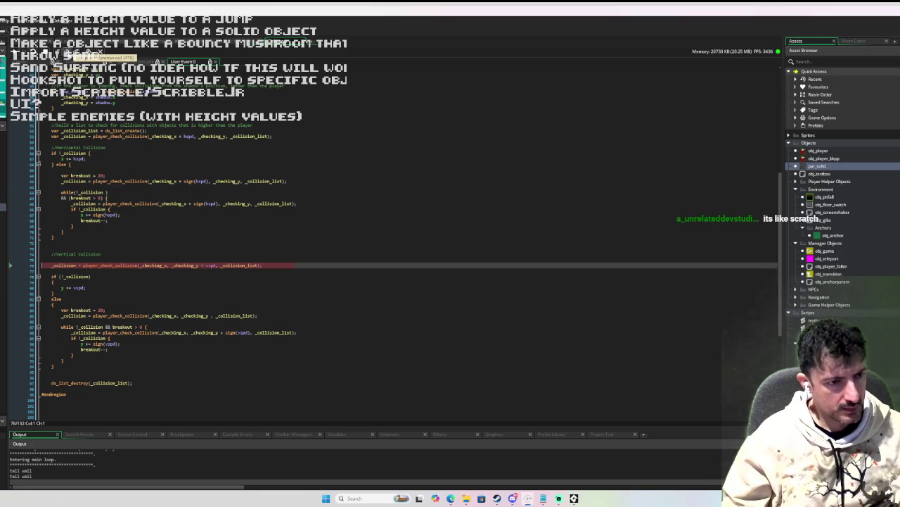
Step: Step past the vertical !_collision check into its else branch, reading variable values along the way
{"action": "left_click", "coordinate": [67, 52]}
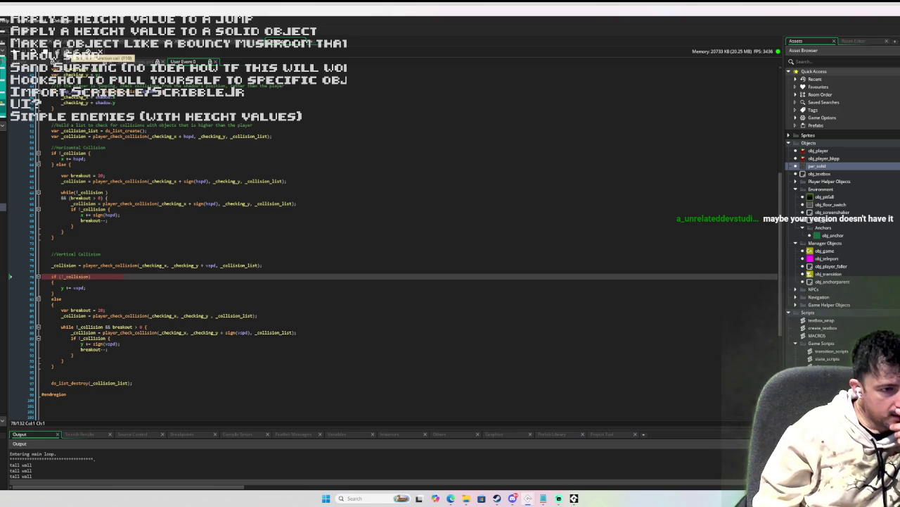
{"action": "mouse_move", "coordinate": [117, 264]}
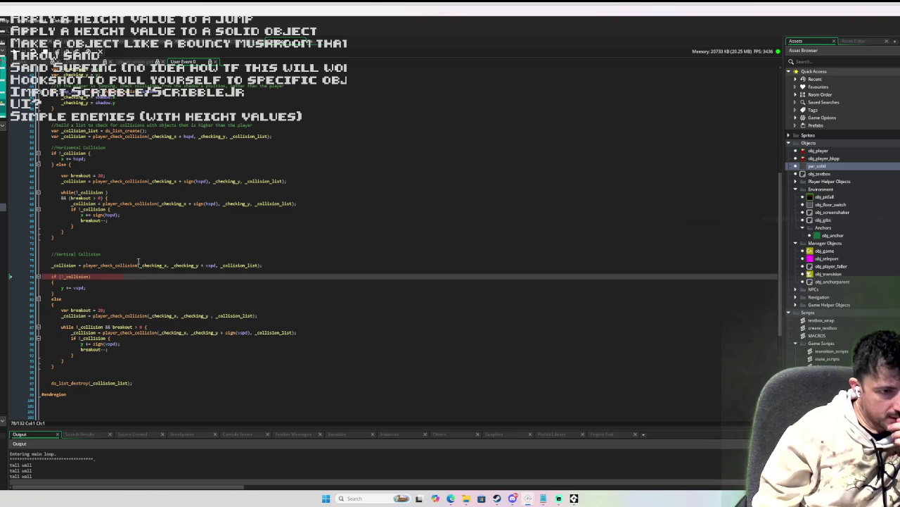
{"action": "mouse_move", "coordinate": [67, 51]}
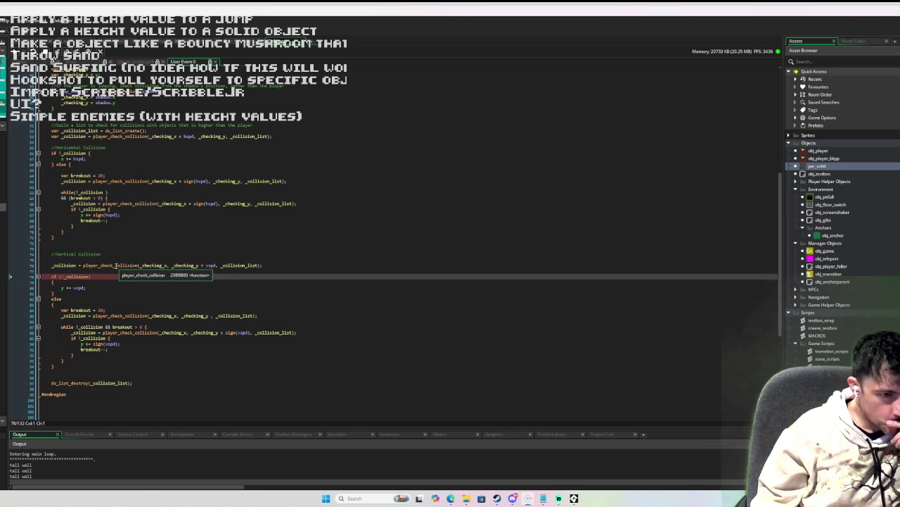
{"action": "mouse_move", "coordinate": [58, 265]}
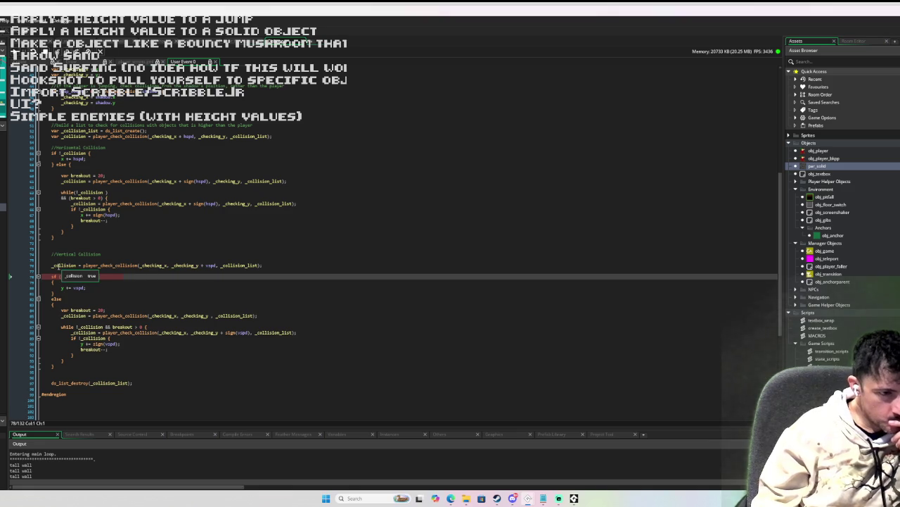
{"action": "mouse_move", "coordinate": [159, 266]}
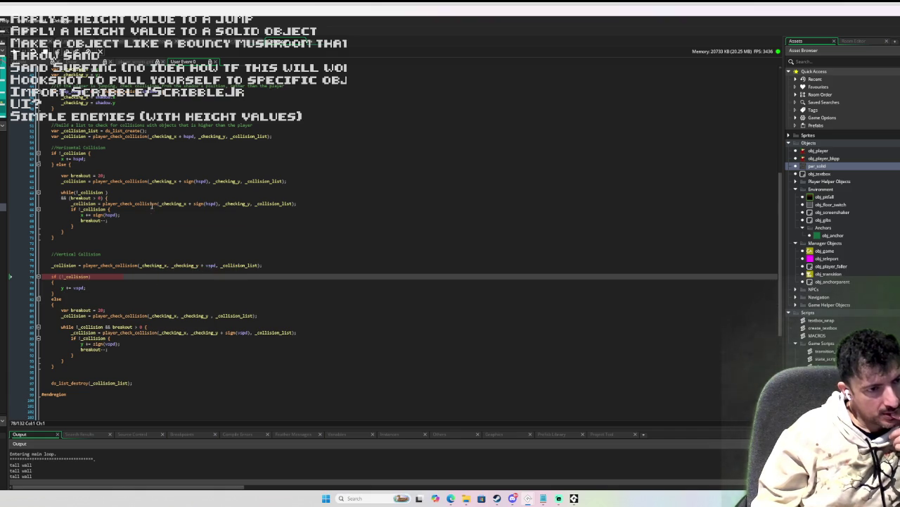
{"action": "mouse_move", "coordinate": [162, 181]}
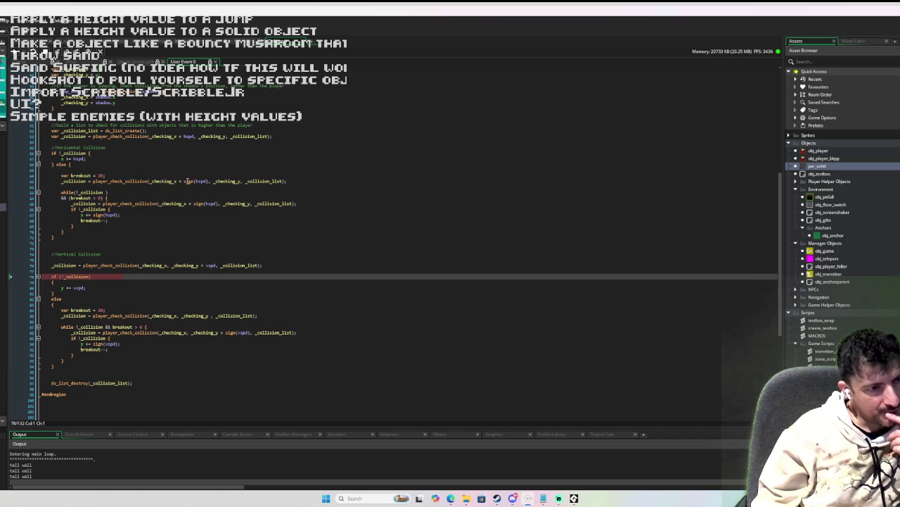
{"action": "mouse_move", "coordinate": [85, 182]}
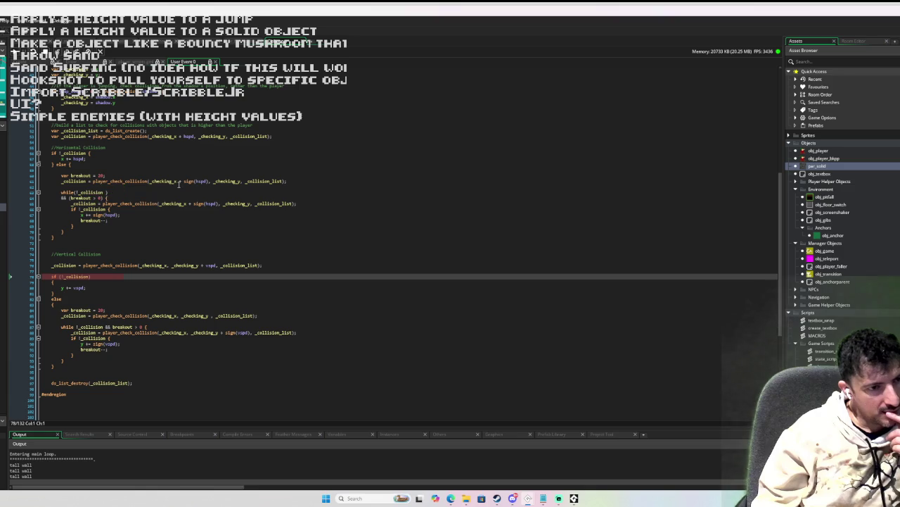
{"action": "mouse_move", "coordinate": [213, 183]}
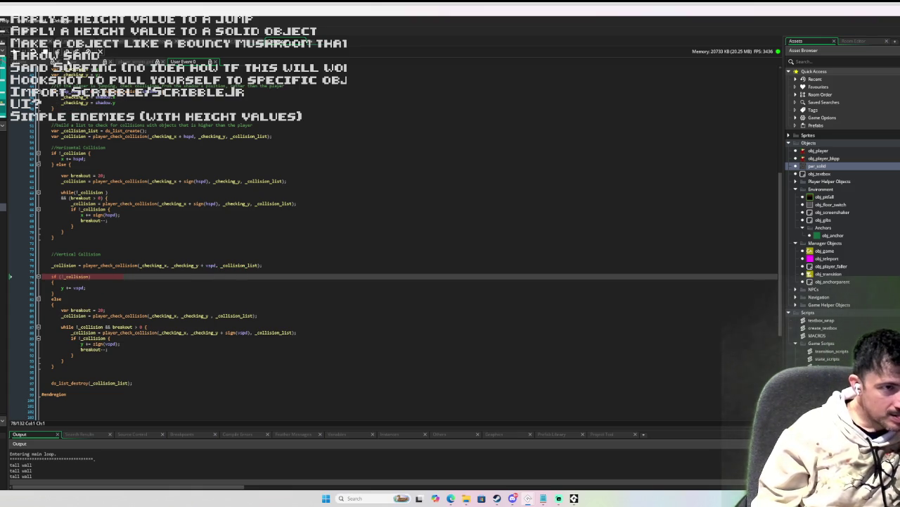
{"action": "left_click", "coordinate": [68, 52]}
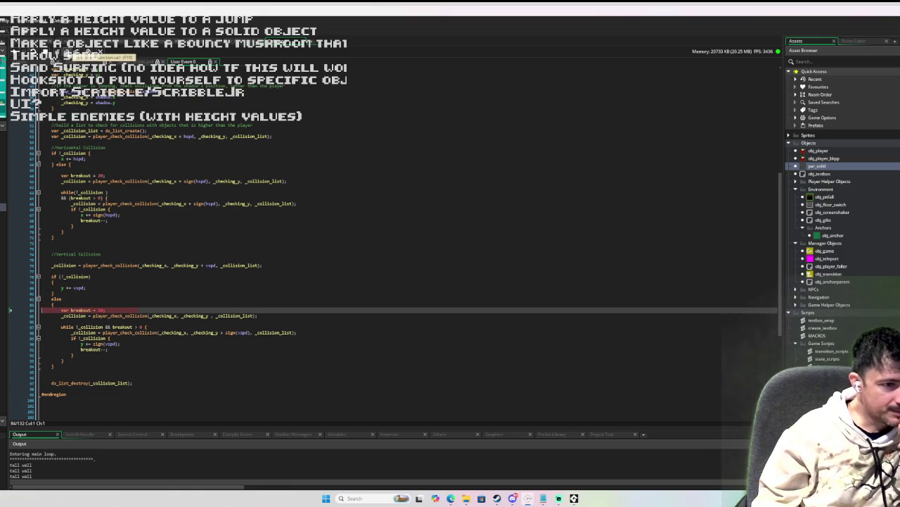
Step: Step over the vertical collision call, its while loop and list cleanup to the jump pressed check
{"action": "left_click", "coordinate": [68, 52]}
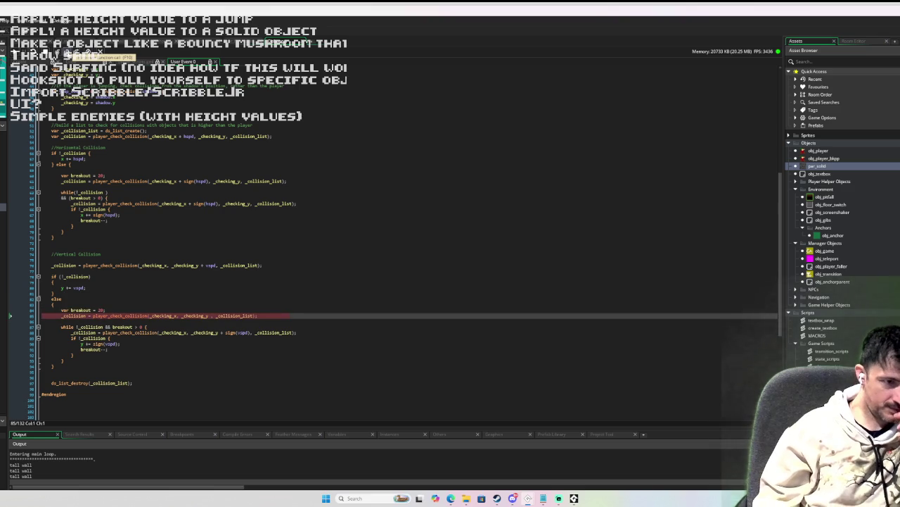
{"action": "left_click", "coordinate": [67, 52]}
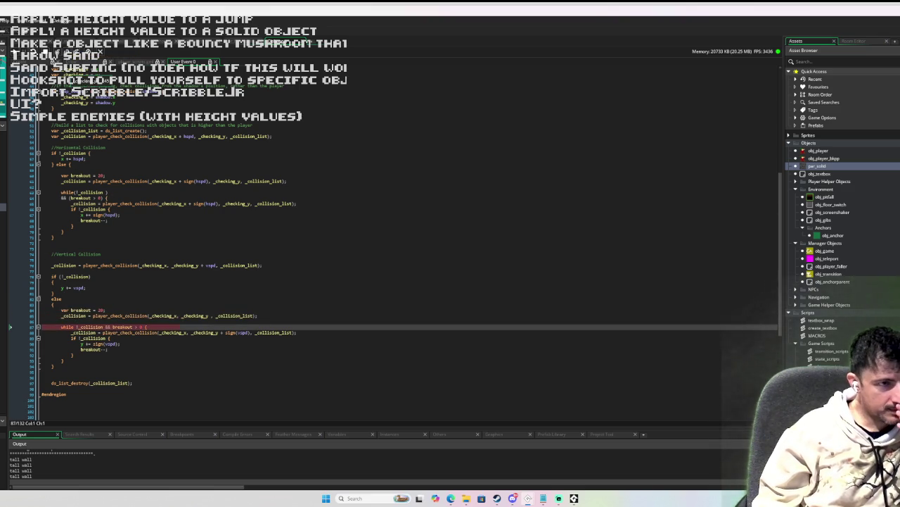
{"action": "left_click", "coordinate": [67, 52]}
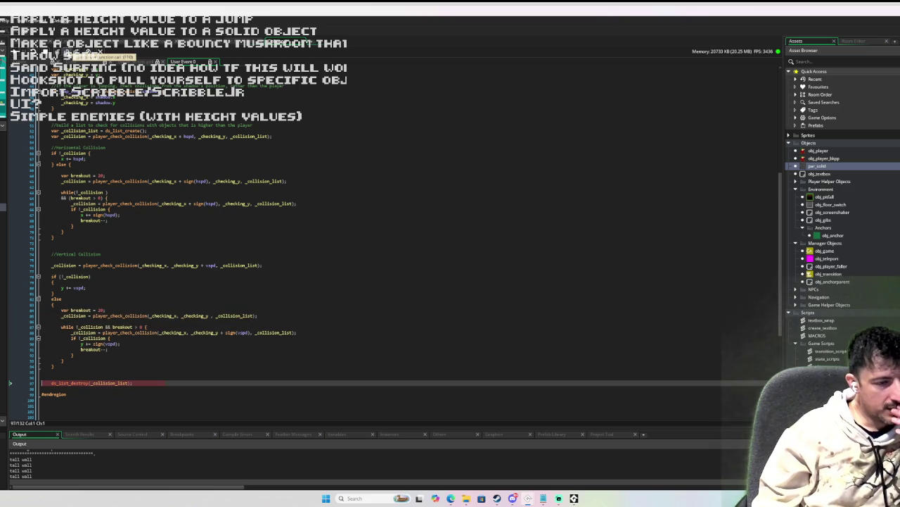
{"action": "scroll", "coordinate": [170, 227], "scroll_direction": "down", "scroll_amount": 10}
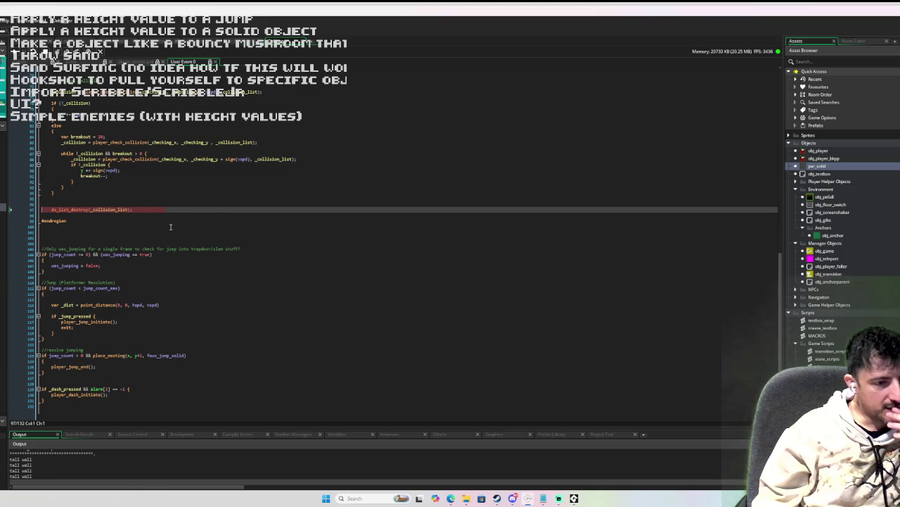
{"action": "scroll", "coordinate": [170, 227], "scroll_direction": "up", "scroll_amount": 4}
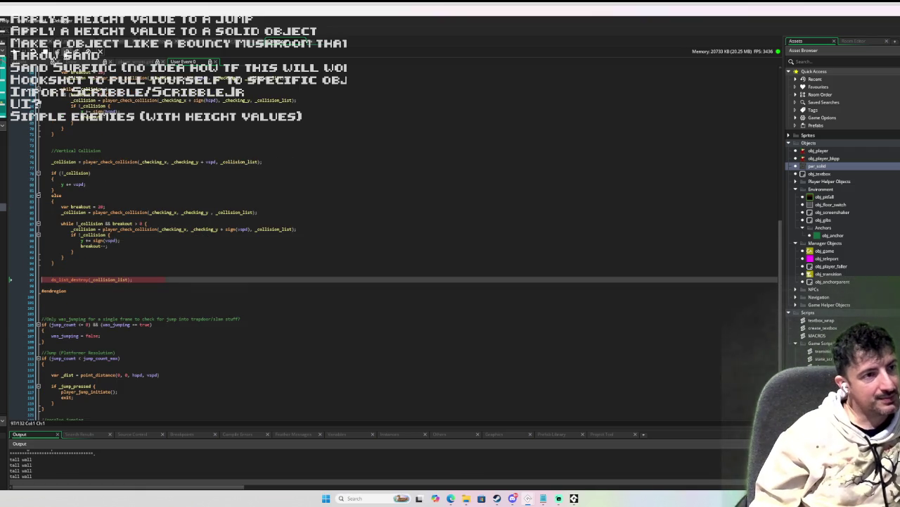
{"action": "left_click", "coordinate": [67, 54]}
{"action": "left_click", "coordinate": [67, 53]}
{"action": "left_click", "coordinate": [67, 53]}
{"action": "left_click", "coordinate": [67, 53]}
Step: Resume past the tall-wall breakpoint, clear it beside show_debug_message, and open obj_player
{"action": "left_click", "coordinate": [15, 52]}
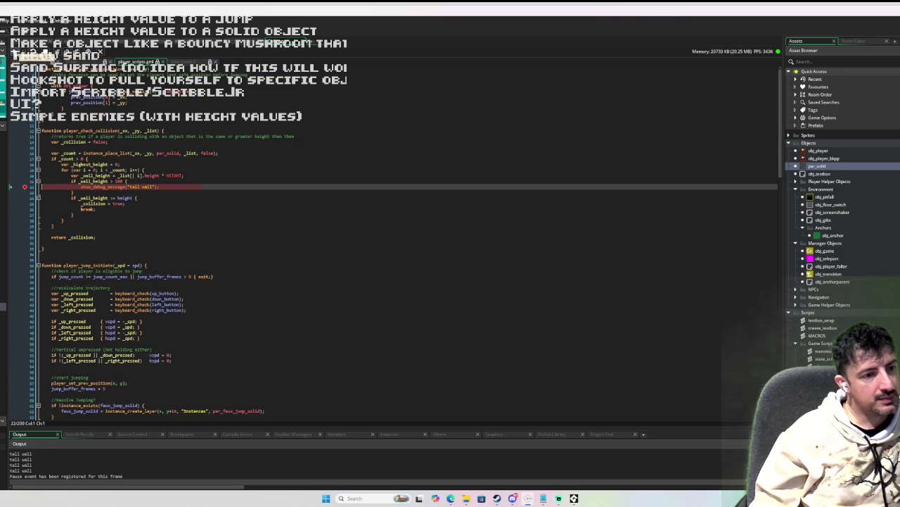
{"action": "left_click", "coordinate": [15, 52]}
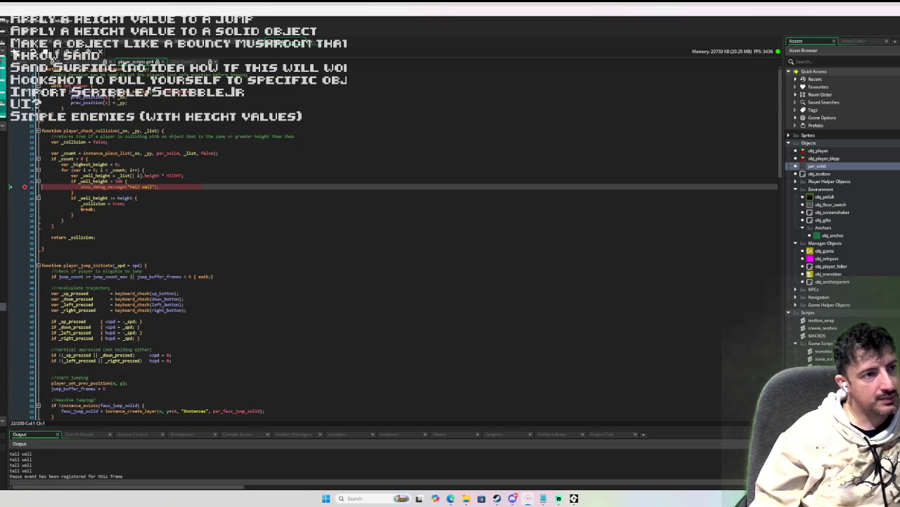
{"action": "left_click", "coordinate": [25, 187]}
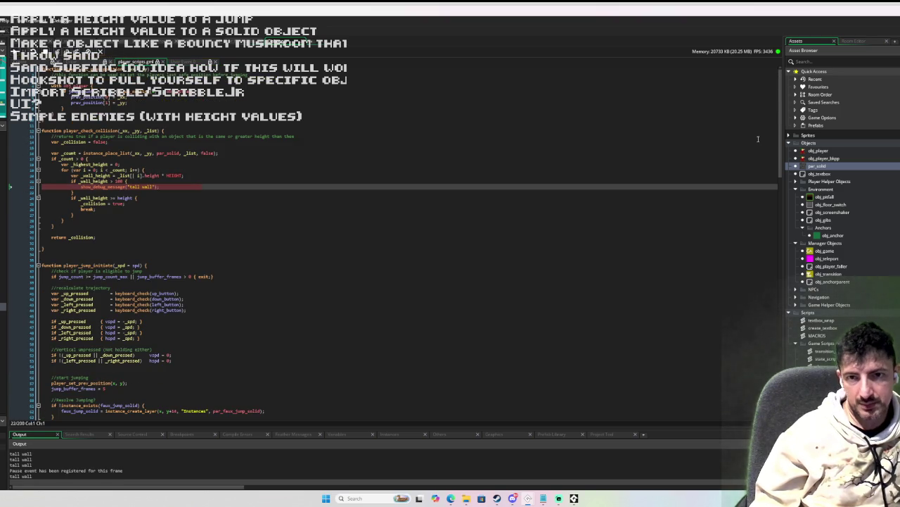
{"action": "double_click", "coordinate": [835, 152]}
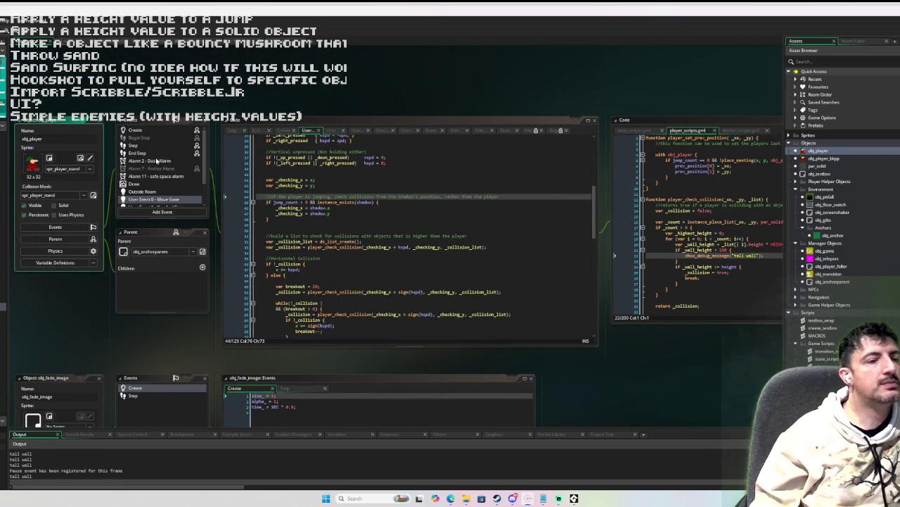
Step: Show obj_player's End Step event and scroll through its platform and shadow-scaling code
{"action": "left_click", "coordinate": [156, 152]}
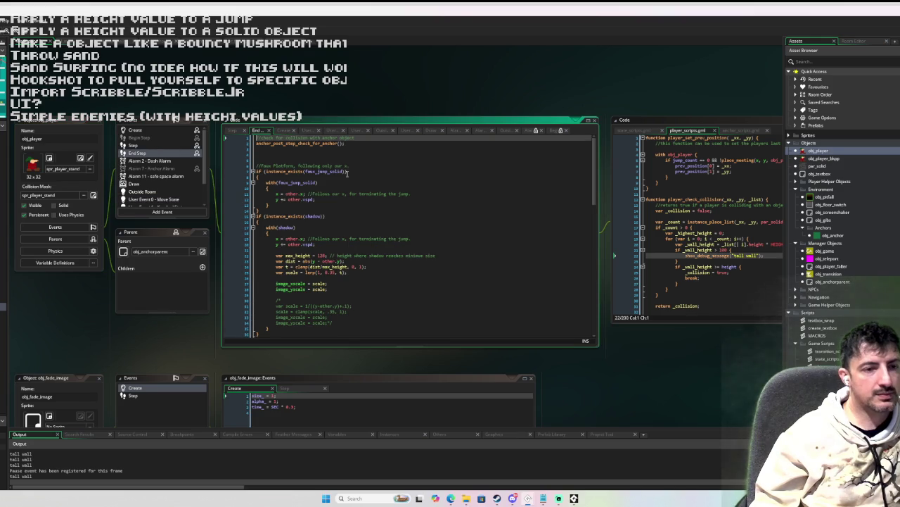
{"action": "scroll", "coordinate": [351, 174], "scroll_direction": "down", "scroll_amount": 1}
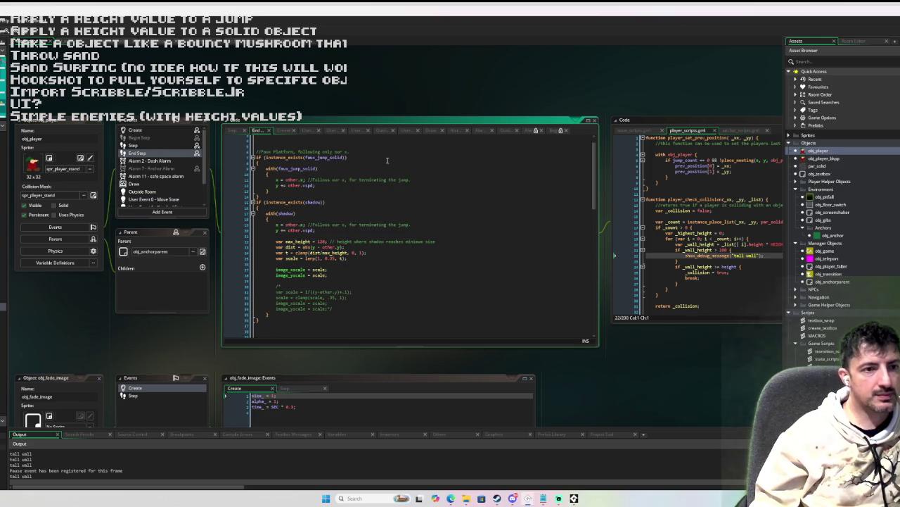
{"action": "scroll", "coordinate": [387, 160], "scroll_direction": "down", "scroll_amount": 1}
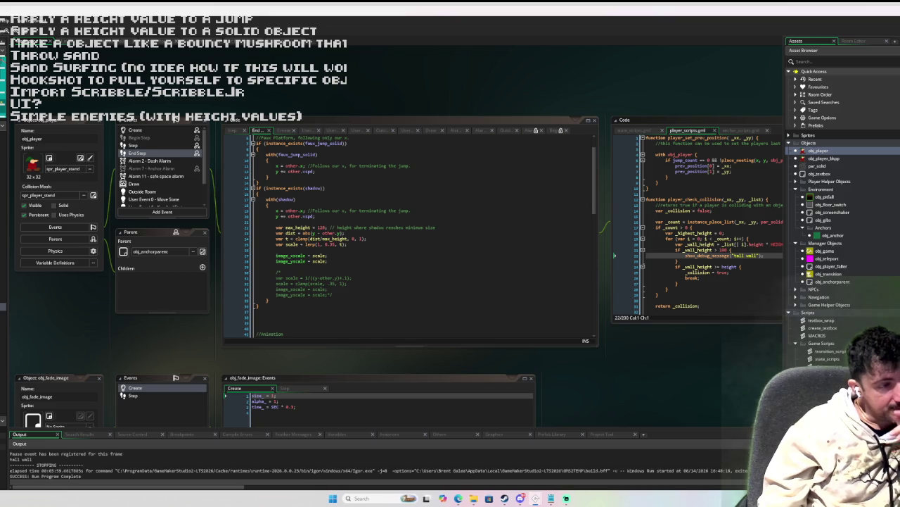
Step: Relaunch Sandman with F5 and walk the player around beside the top-left wall block
{"action": "key", "text": "F5"}
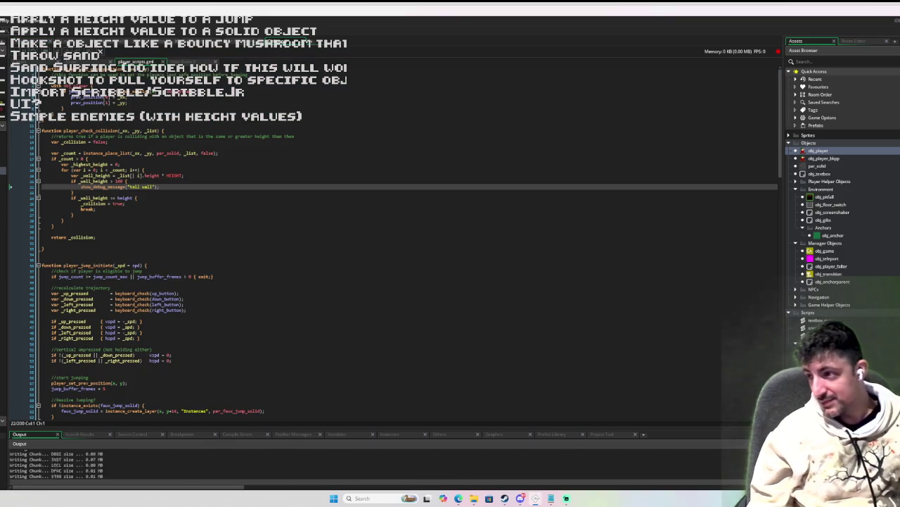
{"action": "key", "text": "Down"}
{"action": "key", "text": "Right"}
{"action": "key", "text": "Left"}
{"action": "key", "text": "Down"}
{"action": "key", "text": "Right"}
{"action": "key", "text": "Up"}
{"action": "key", "text": "Left"}
{"action": "key", "text": "Down"}
Step: Walk the player left and right, jump in place, then jump onto the dirt path
{"action": "key", "text": "Right"}
{"action": "key", "text": "Left"}
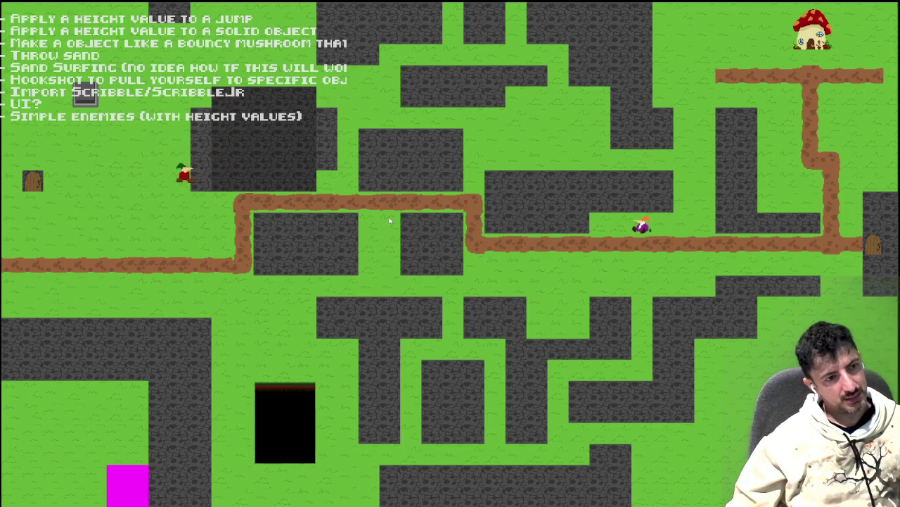
{"action": "key", "text": "space"}
{"action": "key", "text": "Right"}
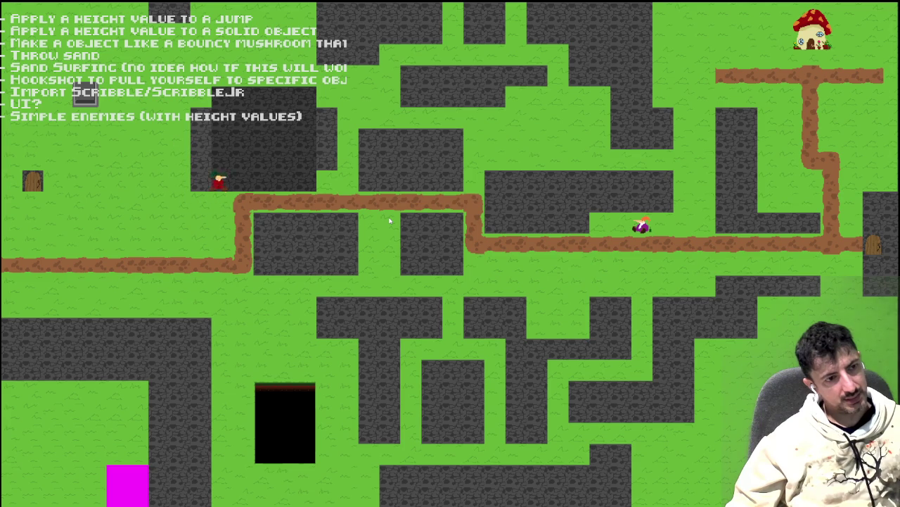
{"action": "key", "text": "space"}
{"action": "key", "text": "Right"}
Step: Walk the player into, along and around the stone wall to test collision
{"action": "key", "text": "Left"}
{"action": "key", "text": "Up"}
{"action": "key", "text": "Up"}
{"action": "key", "text": "Left"}
{"action": "key", "text": "Down"}
{"action": "key", "text": "Right"}
{"action": "key", "text": "Left"}
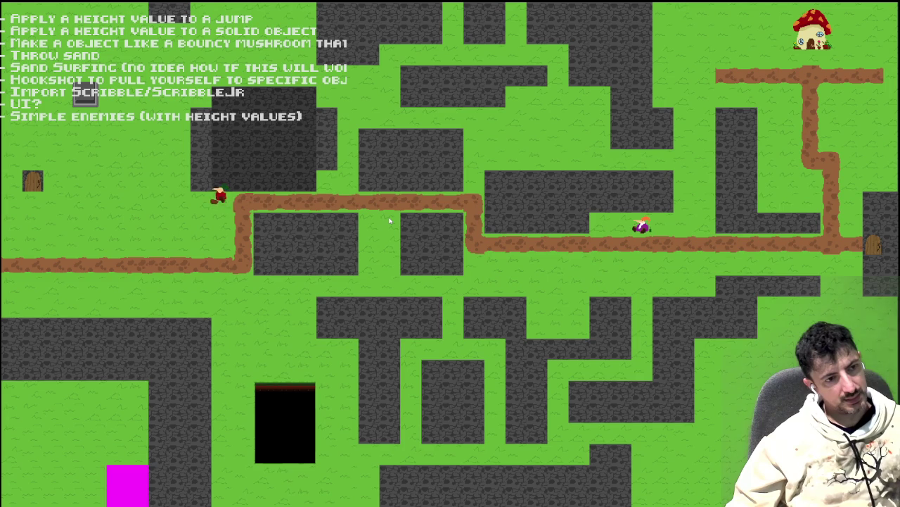
{"action": "key", "text": "Right"}
{"action": "key", "text": "Left"}
{"action": "key", "text": "Up"}
{"action": "key", "text": "Up"}
{"action": "key", "text": "Left"}
{"action": "key", "text": "Down"}
{"action": "key", "text": "Right"}
{"action": "key", "text": "Left"}
{"action": "key", "text": "Up"}
{"action": "key", "text": "Left"}
{"action": "key", "text": "Right"}
{"action": "key", "text": "Up"}
{"action": "key", "text": "Left"}
{"action": "key", "text": "Down"}
{"action": "key", "text": "Right"}
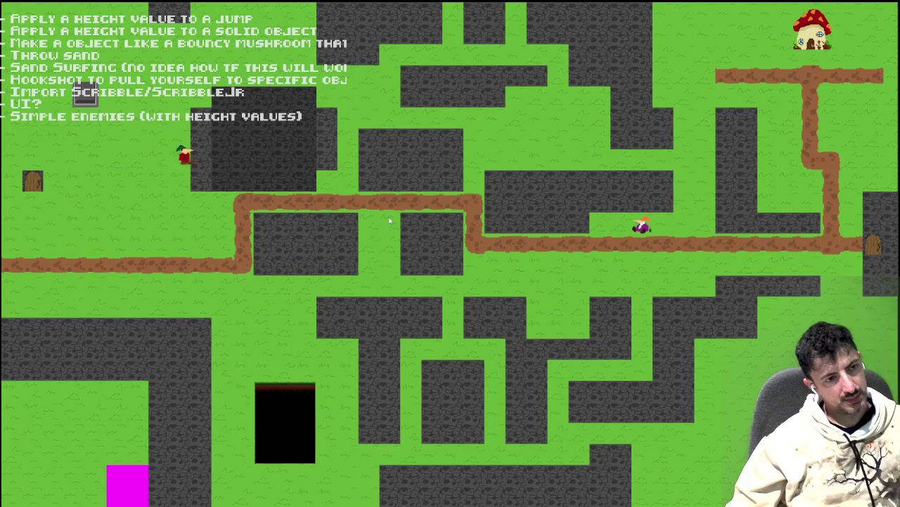
{"action": "key", "text": "Down"}
{"action": "key", "text": "Up"}
{"action": "key", "text": "Left"}
{"action": "key", "text": "Right"}
{"action": "key", "text": "Down"}
{"action": "key", "text": "Right"}
{"action": "key", "text": "Left"}
{"action": "key", "text": "Up"}
{"action": "key", "text": "Left"}
Step: Jump the player over the wall block and toward it again, then close the game
{"action": "key", "text": "Right"}
{"action": "key", "text": "space"}
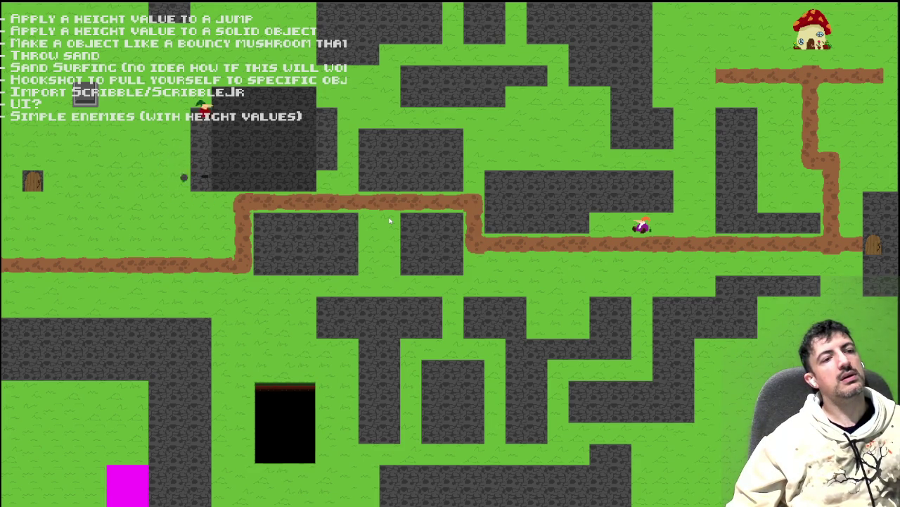
{"action": "key", "text": "Left"}
{"action": "key", "text": "space"}
{"action": "key", "text": "Right"}
{"action": "key", "text": "Left"}
{"action": "key", "text": "Up"}
{"action": "key", "text": "Right"}
{"action": "key", "text": "Left"}
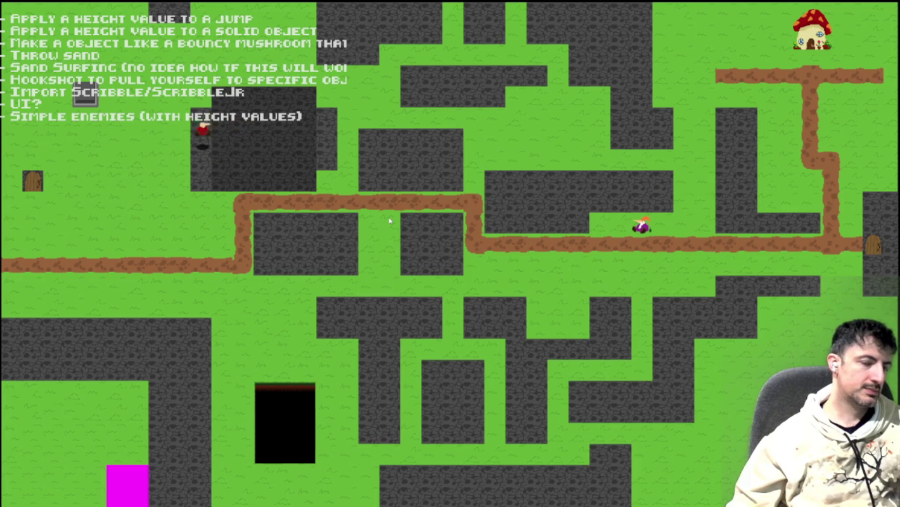
{"action": "key", "text": "Right"}
{"action": "key", "text": "space"}
{"action": "key", "text": "Left"}
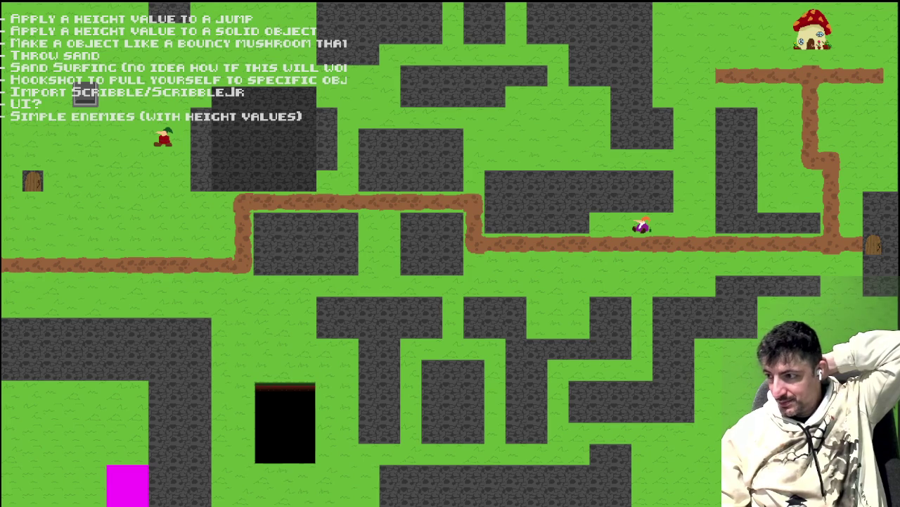
{"action": "key", "text": "Escape"}
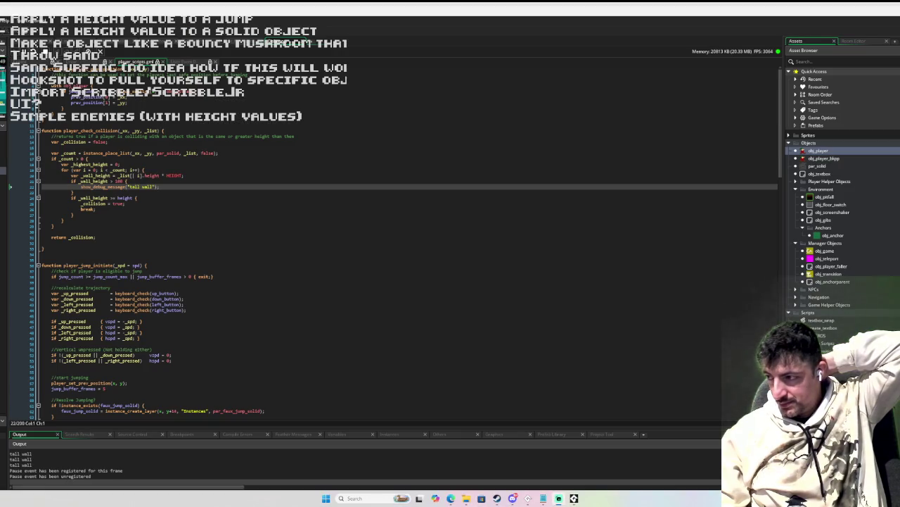